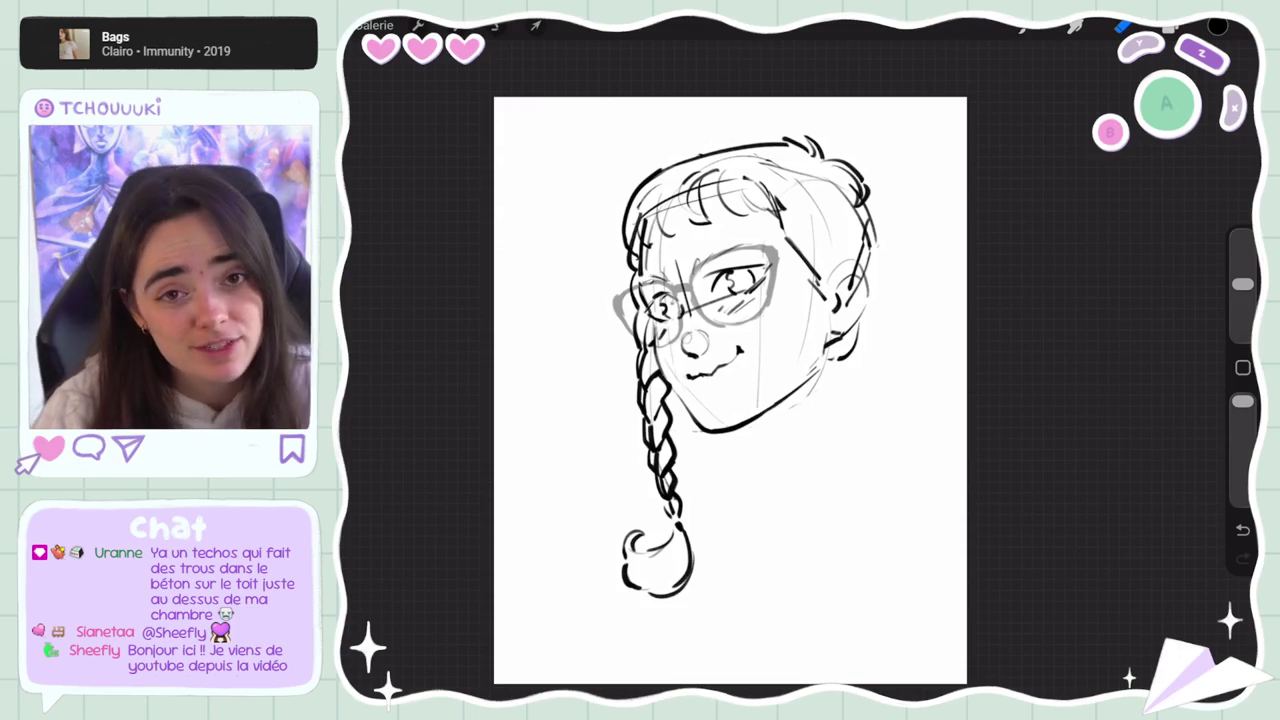
Switch to the Crayon HB brush, add an eyebrow stroke on the top layer, and straighten the canvas
{"action": "key", "text": "e"}
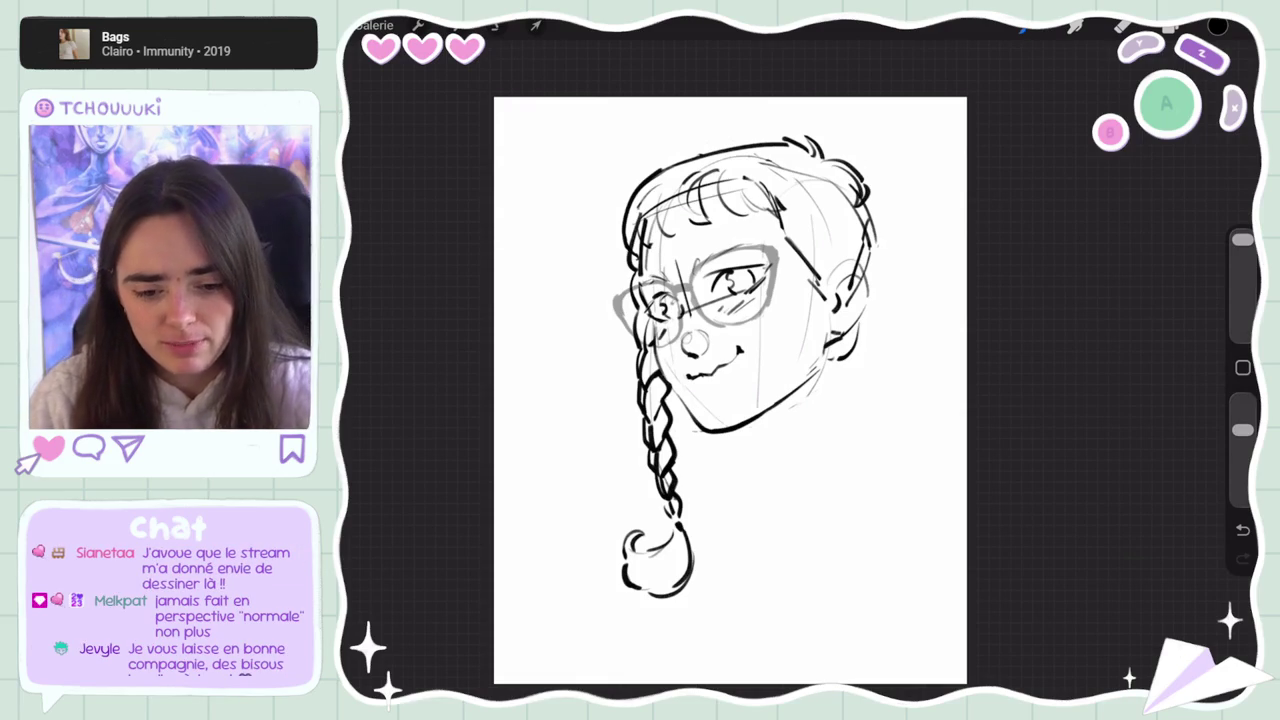
{"action": "scroll", "coordinate": [730, 390], "scroll_direction": "down", "scroll_amount": 2}
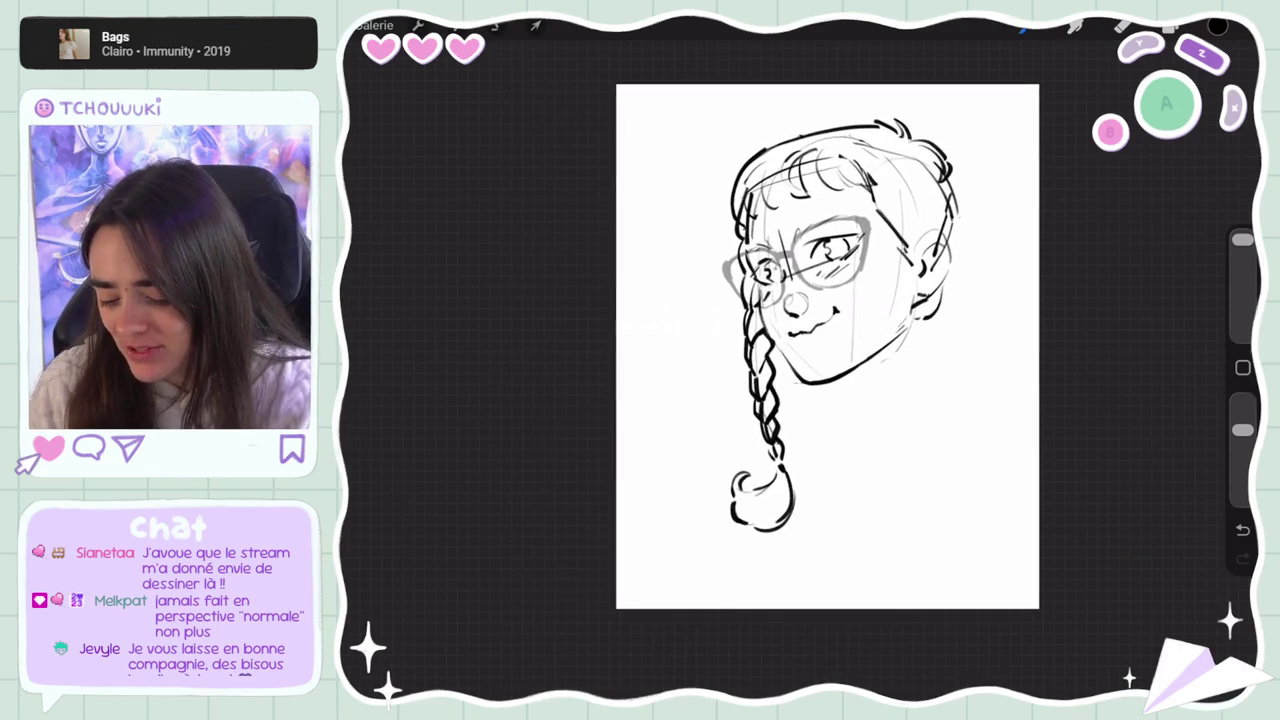
{"action": "left_click", "coordinate": [1170, 28]}
{"action": "left_click", "coordinate": [1060, 114]}
{"action": "left_click", "coordinate": [1075, 27]}
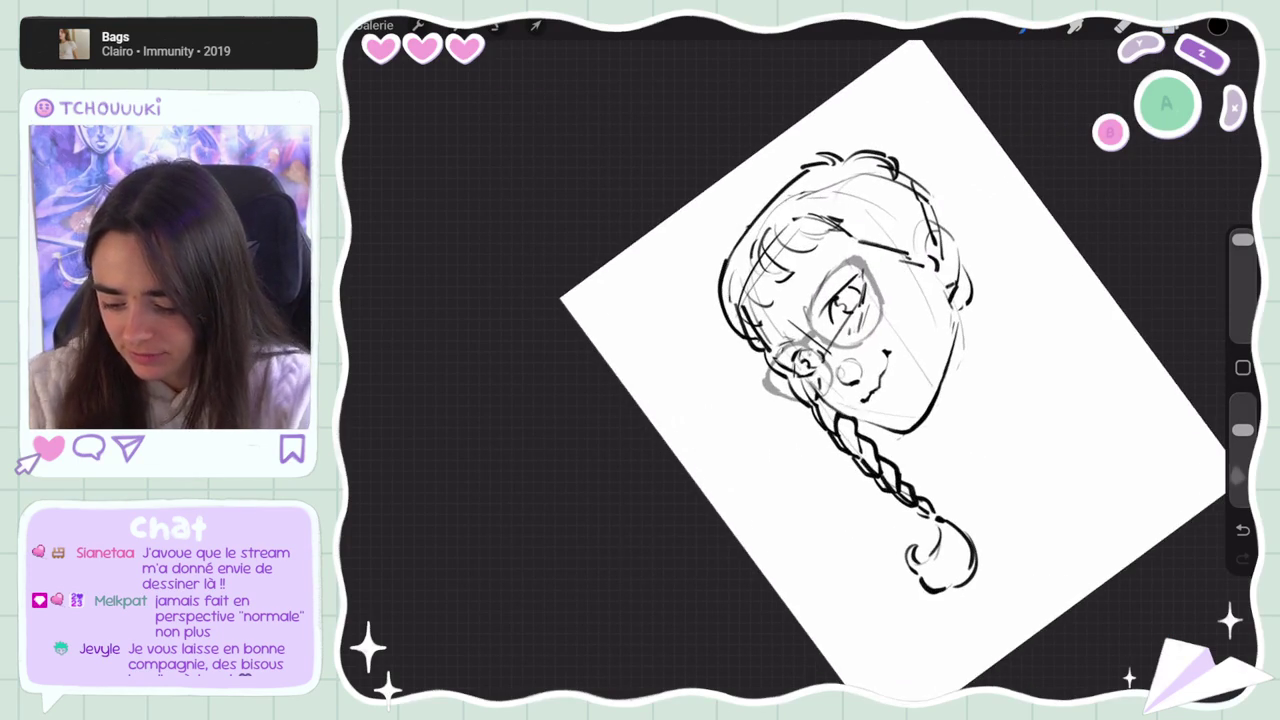
{"action": "left_click_drag", "start_coordinate": [866, 244], "coordinate": [914, 252]}
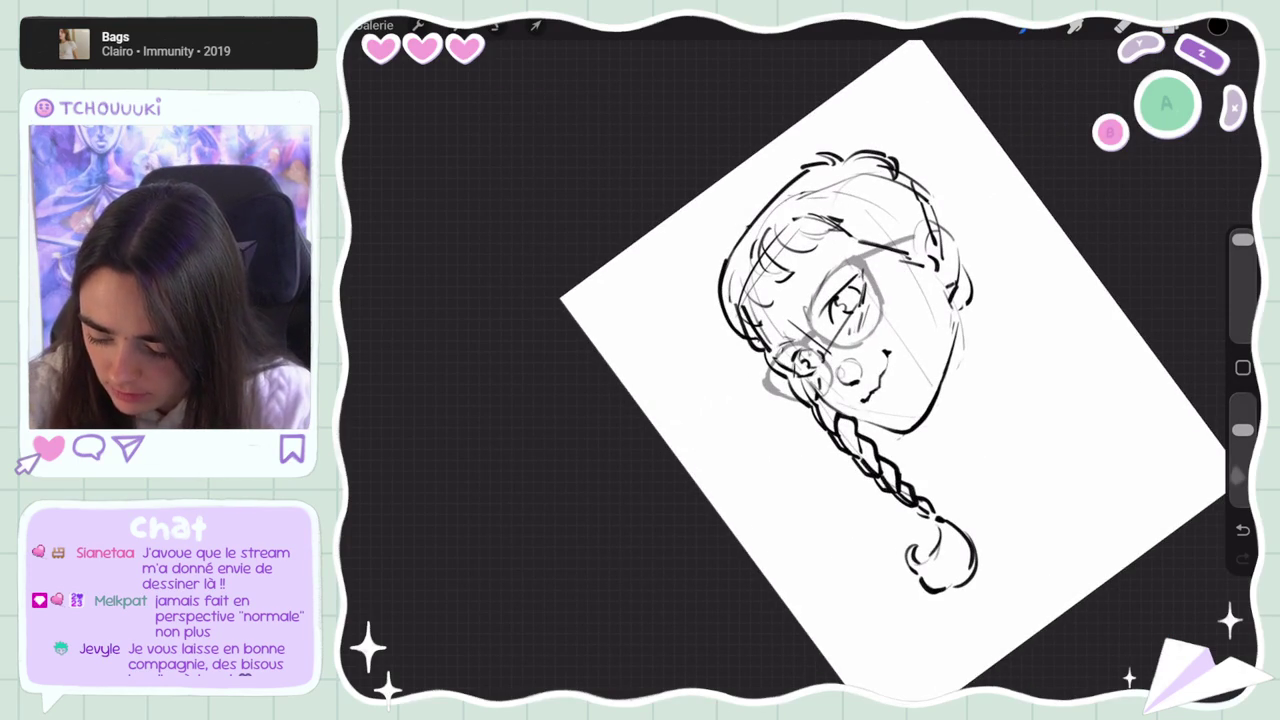
{"action": "left_click_drag", "start_coordinate": [850, 360], "coordinate": [880, 330]}
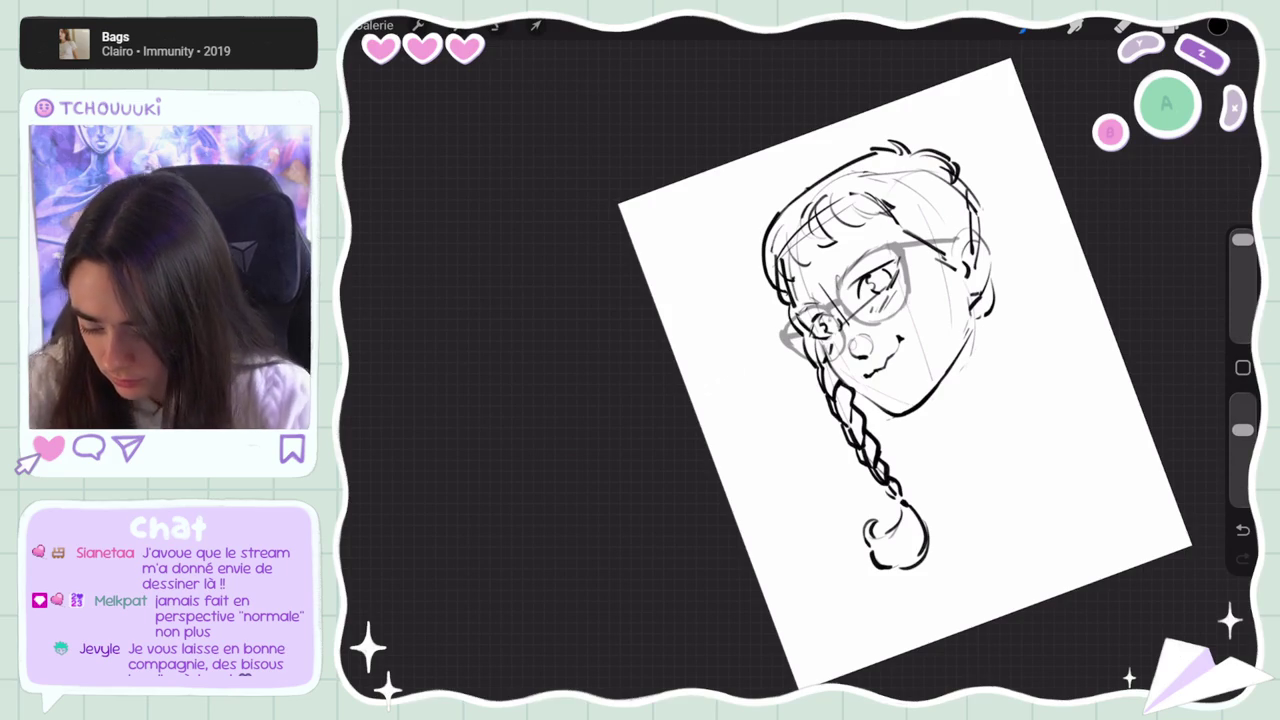
{"action": "left_click_drag", "start_coordinate": [880, 330], "coordinate": [850, 360]}
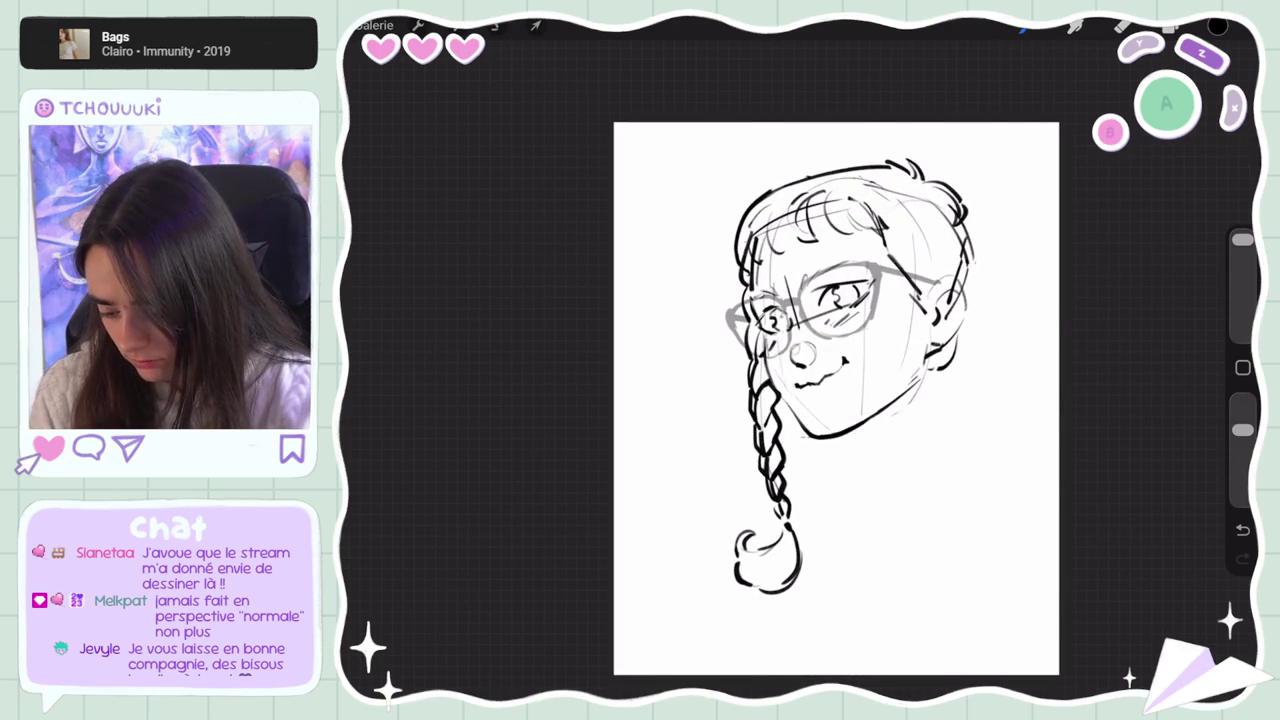
Delete the duplicate Calque 4 layer, select Calque 1, and draw a stroke near the jaw
{"action": "left_click", "coordinate": [1170, 27]}
{"action": "left_click_drag", "start_coordinate": [1100, 257], "coordinate": [1010, 257]}
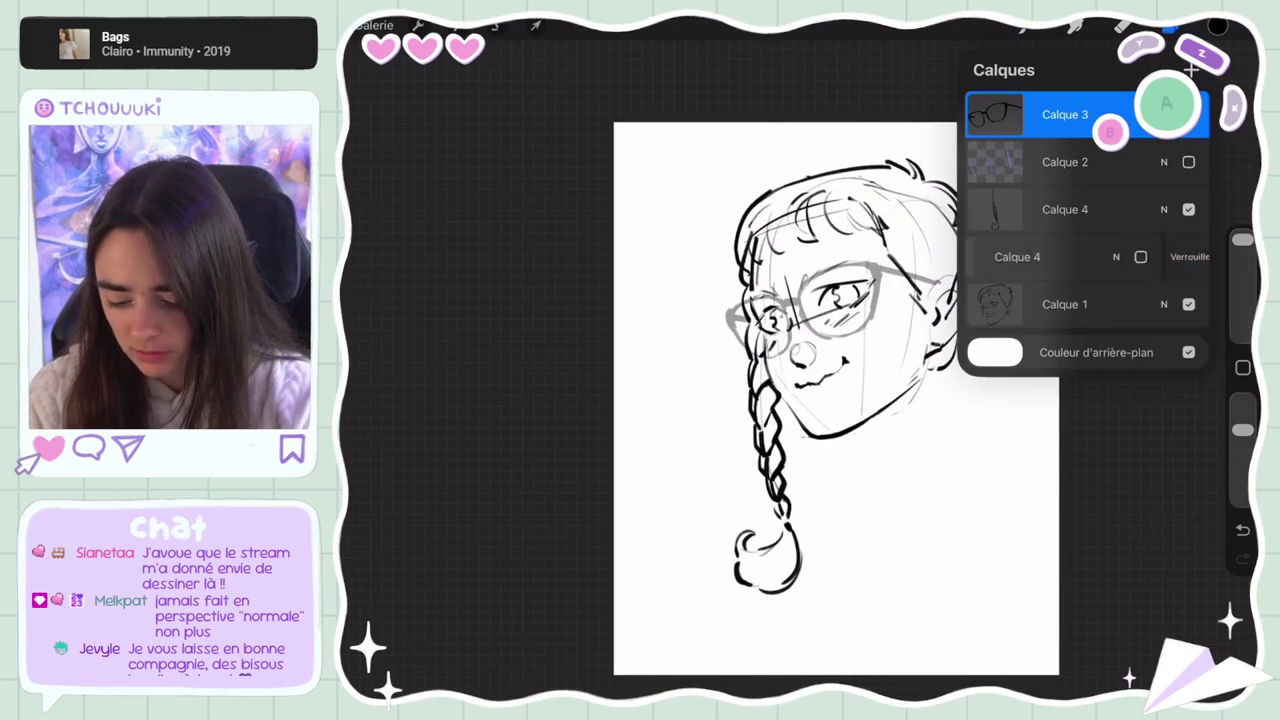
{"action": "left_click", "coordinate": [1185, 257]}
{"action": "left_click", "coordinate": [1065, 162]}
{"action": "left_click", "coordinate": [1065, 257]}
{"action": "left_click", "coordinate": [1025, 27]}
{"action": "left_click", "coordinate": [700, 400]}
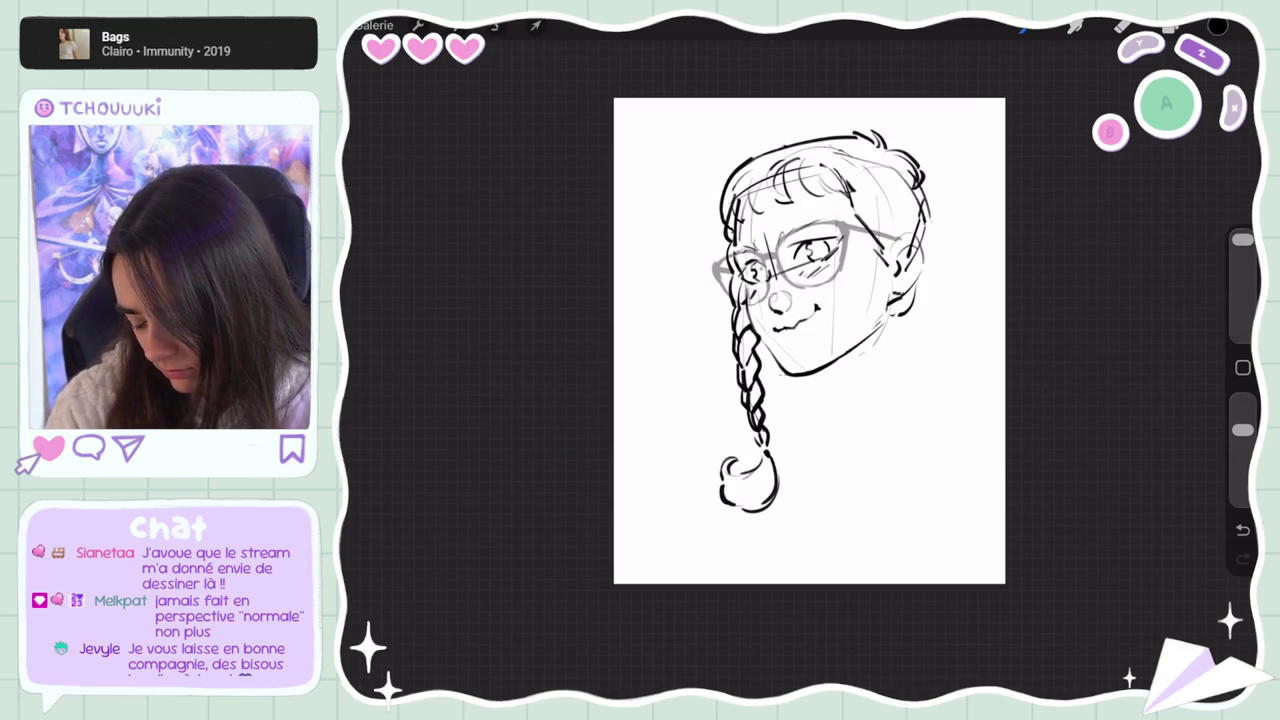
{"action": "left_click_drag", "start_coordinate": [885, 305], "coordinate": [855, 428]}
Draw bold left and right neck lines under the jaw, redrawing until they look right
{"action": "key", "text": "ctrl+z"}
{"action": "left_click_drag", "start_coordinate": [898, 300], "coordinate": [894, 318]}
{"action": "key", "text": "ctrl+z"}
{"action": "key", "text": "ctrl+shift+z"}
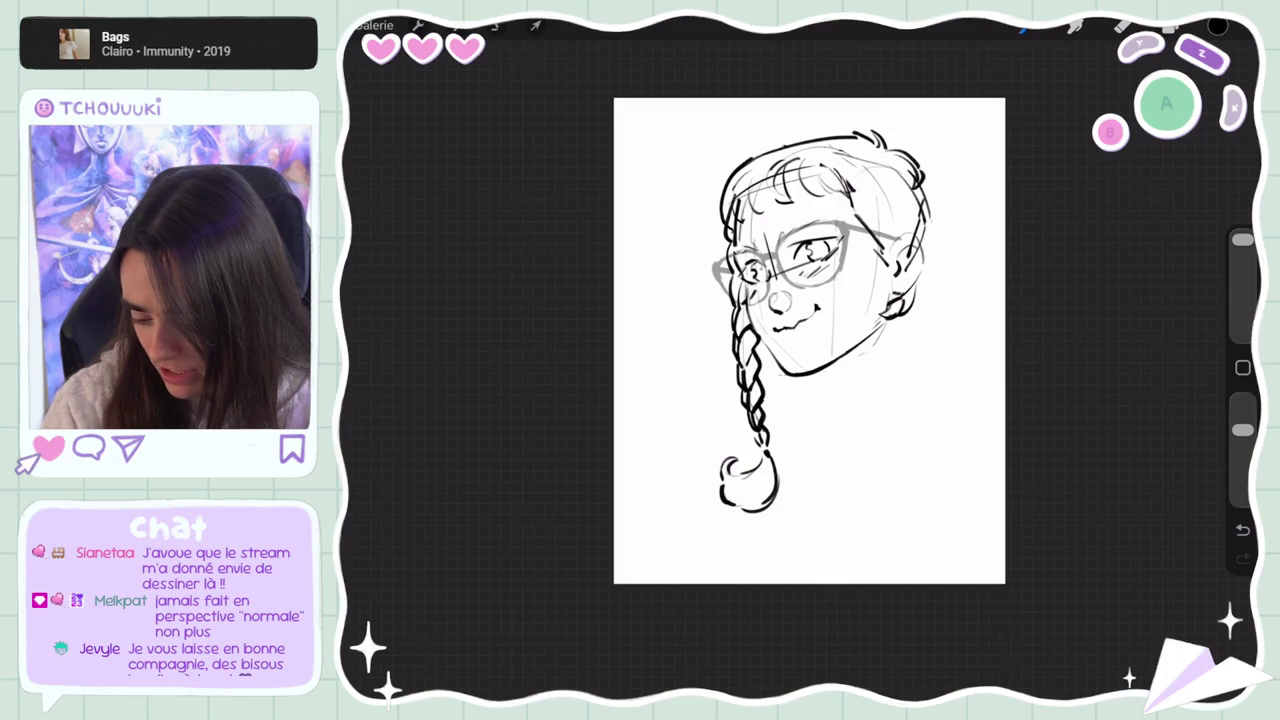
{"action": "mouse_move", "coordinate": [886, 322]}
{"action": "left_mouse_down"}
{"action": "mouse_move", "coordinate": [848, 432]}
{"action": "mouse_move", "coordinate": [858, 442]}
{"action": "left_mouse_up"}
{"action": "key", "text": "ctrl+z"}
{"action": "key", "text": "ctrl+z"}
{"action": "left_click_drag", "start_coordinate": [882, 322], "coordinate": [866, 420]}
{"action": "key", "text": "ctrl+z"}
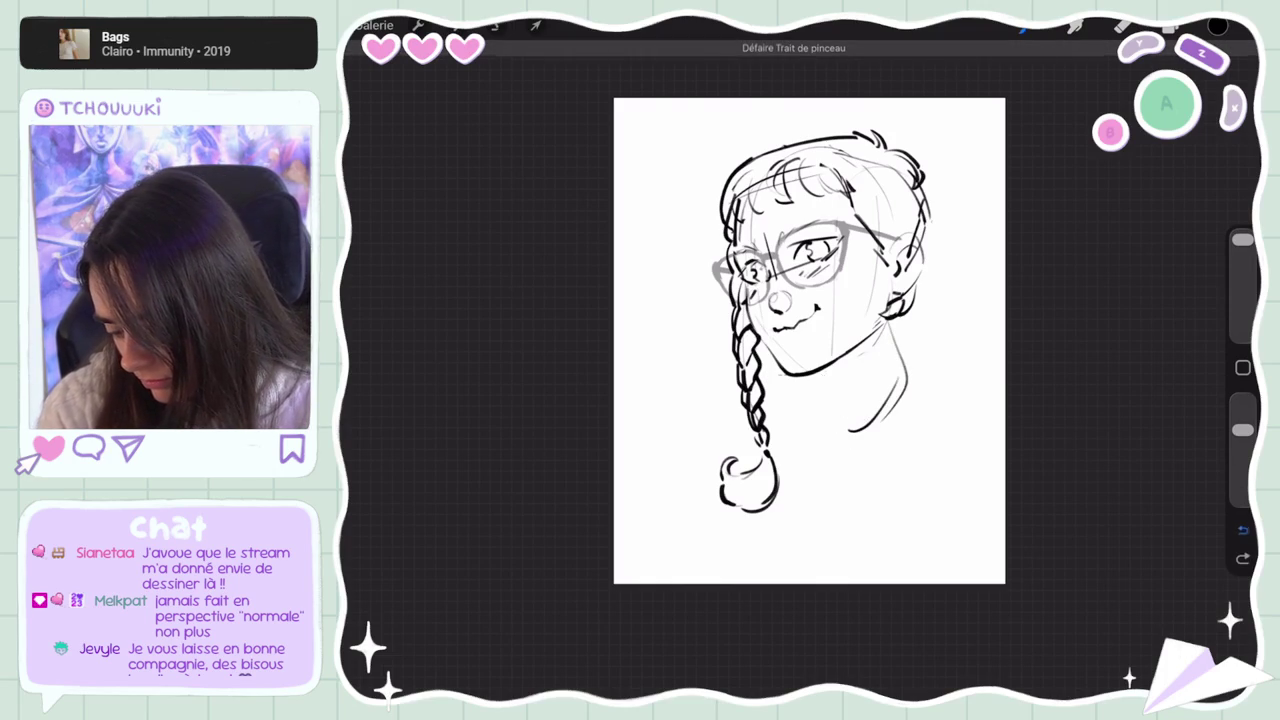
{"action": "key", "text": "ctrl+z"}
{"action": "mouse_move", "coordinate": [906, 332]}
{"action": "left_mouse_down"}
{"action": "mouse_move", "coordinate": [844, 434]}
{"action": "mouse_move", "coordinate": [868, 418]}
{"action": "left_mouse_up"}
{"action": "left_click_drag", "start_coordinate": [824, 370], "coordinate": [848, 430]}
{"action": "key", "text": "ctrl+z"}
{"action": "left_click_drag", "start_coordinate": [828, 368], "coordinate": [852, 416]}
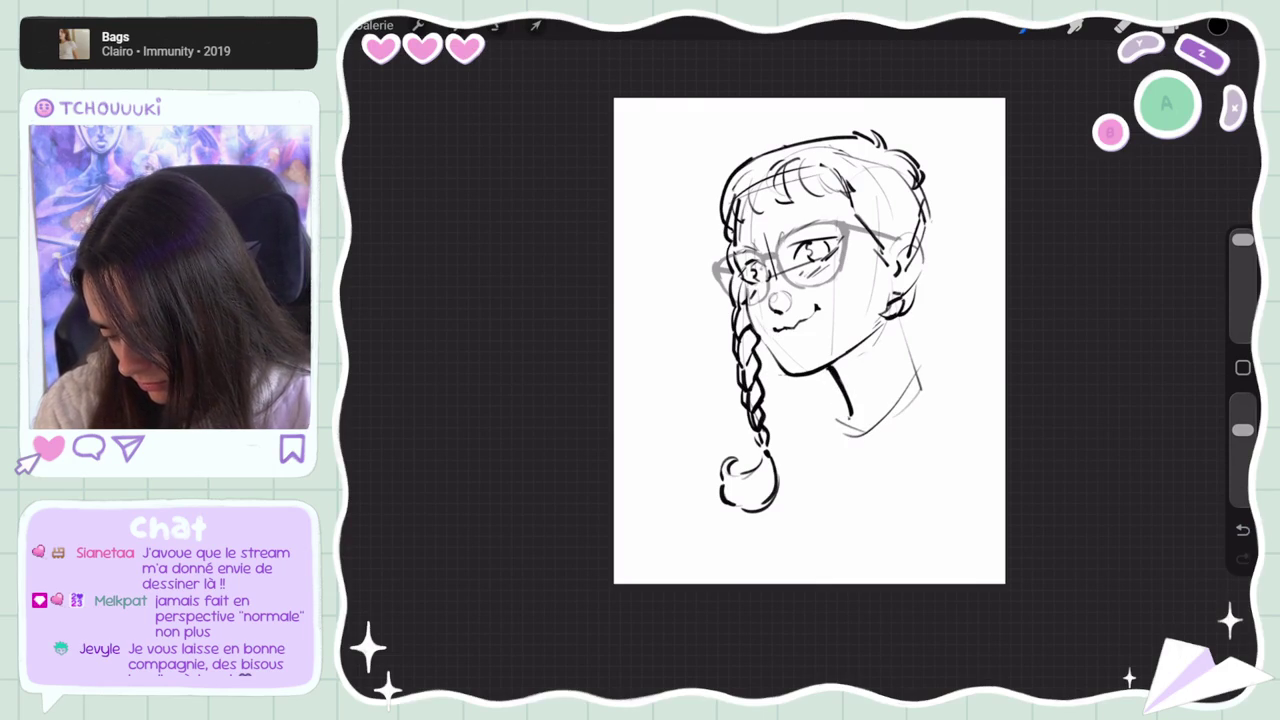
Sketch a right shoulder line to the paper edge and a long left body curve
{"action": "left_click_drag", "start_coordinate": [842, 374], "coordinate": [952, 416]}
{"action": "mouse_move", "coordinate": [830, 386]}
{"action": "left_mouse_down"}
{"action": "mouse_move", "coordinate": [810, 478]}
{"action": "mouse_move", "coordinate": [864, 570]}
{"action": "left_mouse_up"}
{"action": "left_click_drag", "start_coordinate": [908, 358], "coordinate": [952, 392]}
{"action": "key", "text": "ctrl+z"}
{"action": "left_click_drag", "start_coordinate": [860, 372], "coordinate": [1005, 432]}
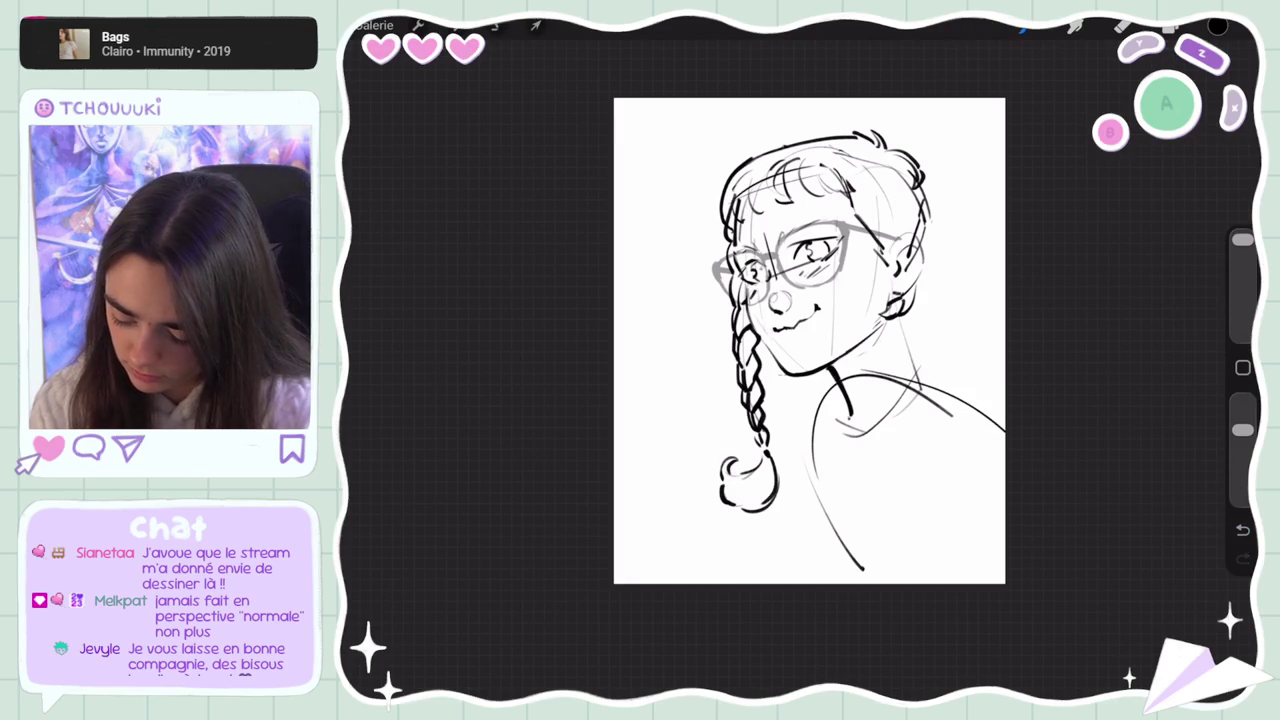
{"action": "left_click_drag", "start_coordinate": [850, 444], "coordinate": [910, 394]}
{"action": "key", "text": "ctrl+z"}
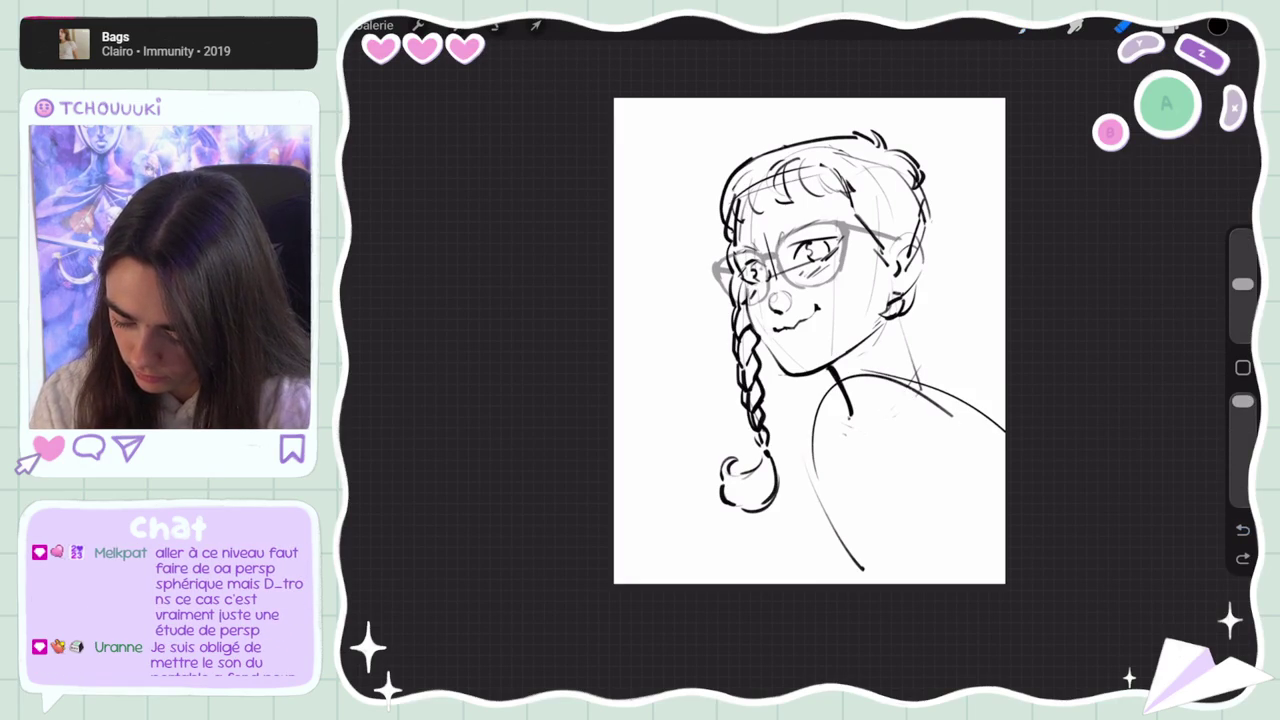
Enlarge the brush, lower its opacity, and try a bunny left of the braid, then undo it
{"action": "left_click_drag", "start_coordinate": [1242, 284], "coordinate": [1242, 237]}
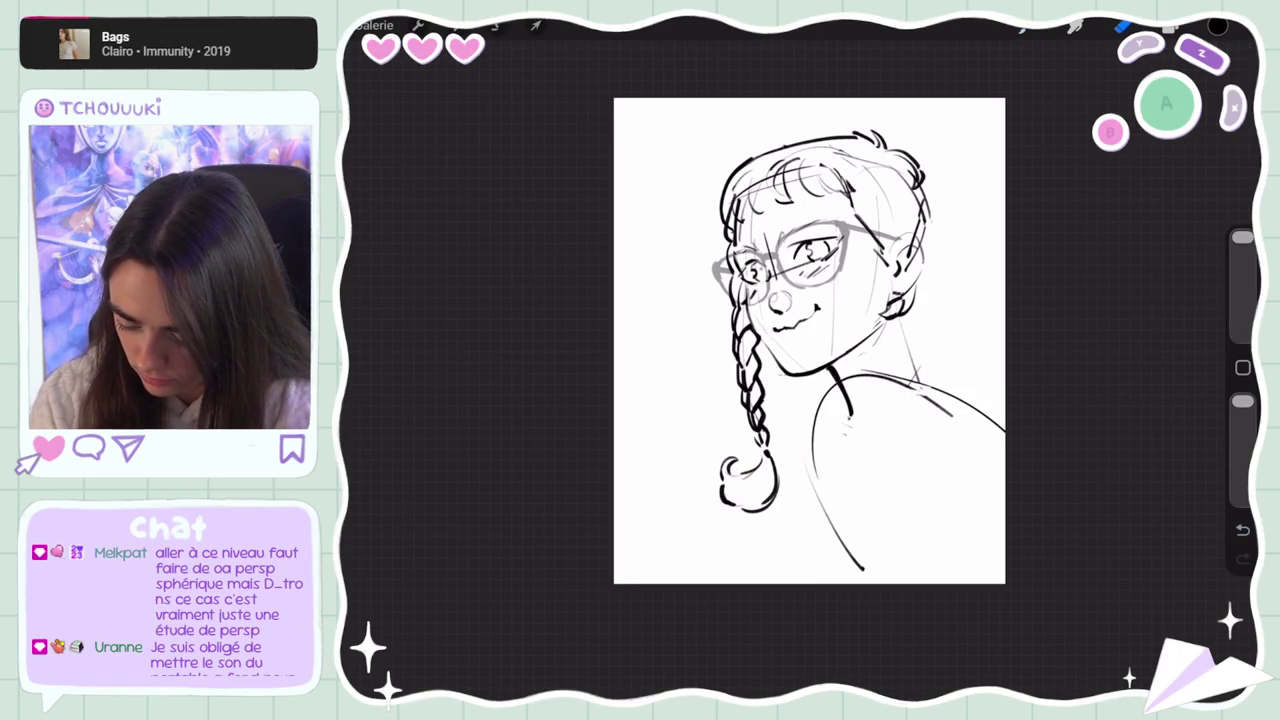
{"action": "left_click_drag", "start_coordinate": [1242, 401], "coordinate": [1242, 430]}
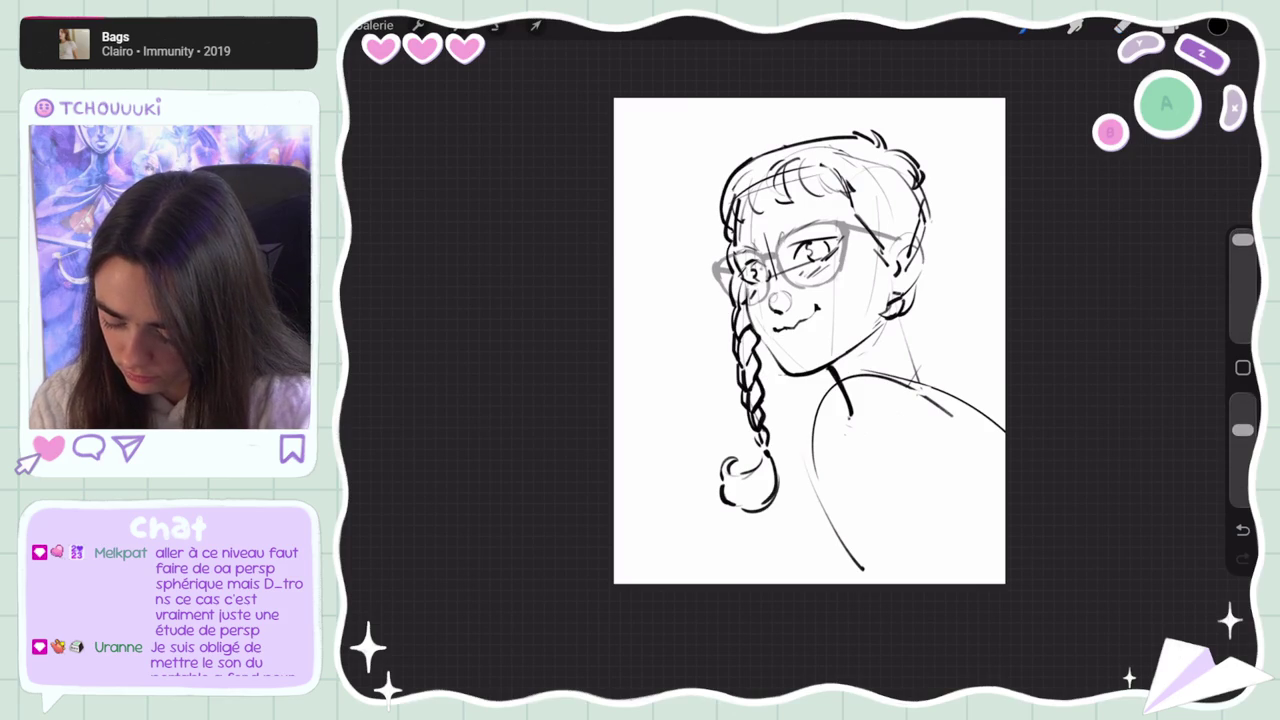
{"action": "left_click_drag", "start_coordinate": [684, 430], "coordinate": [700, 448]}
{"action": "mouse_move", "coordinate": [650, 366]}
{"action": "left_mouse_down"}
{"action": "mouse_move", "coordinate": [680, 428]}
{"action": "mouse_move", "coordinate": [710, 448]}
{"action": "mouse_move", "coordinate": [668, 476]}
{"action": "left_mouse_up"}
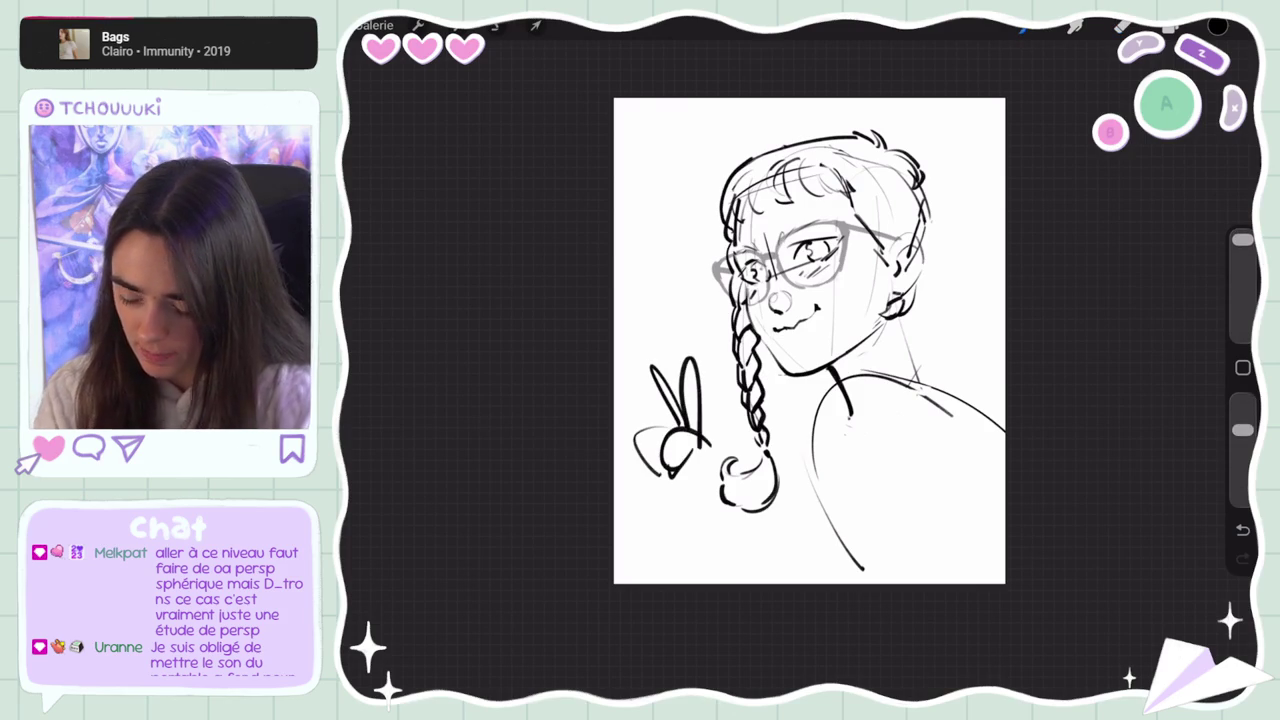
{"action": "key", "text": "ctrl+z"}
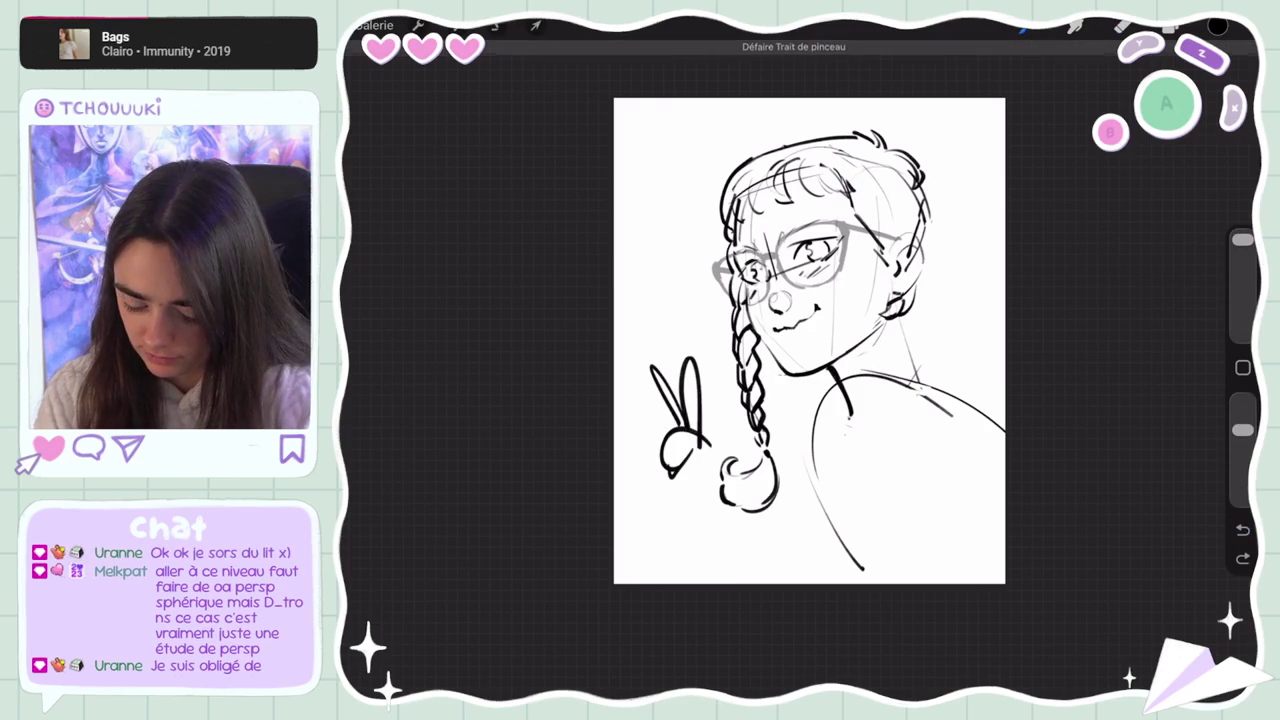
{"action": "key", "text": "ctrl+z"}
{"action": "key", "text": "ctrl+z"}
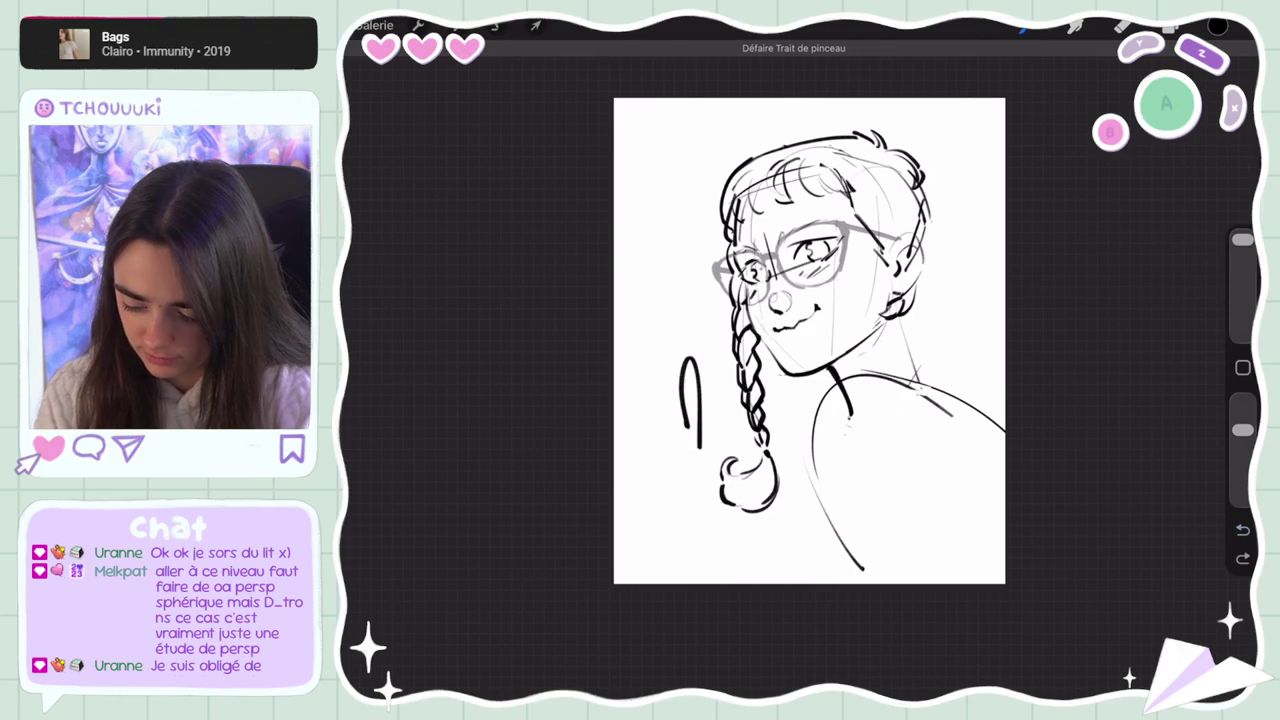
{"action": "key", "text": "ctrl+z"}
Try a waving hand with thumb beside the braid end, then undo it
{"action": "left_click_drag", "start_coordinate": [676, 428], "coordinate": [714, 434]}
{"action": "mouse_move", "coordinate": [645, 384]}
{"action": "left_mouse_down"}
{"action": "mouse_move", "coordinate": [680, 430]}
{"action": "mouse_move", "coordinate": [660, 470]}
{"action": "left_mouse_up"}
{"action": "left_click_drag", "start_coordinate": [735, 456], "coordinate": [721, 460]}
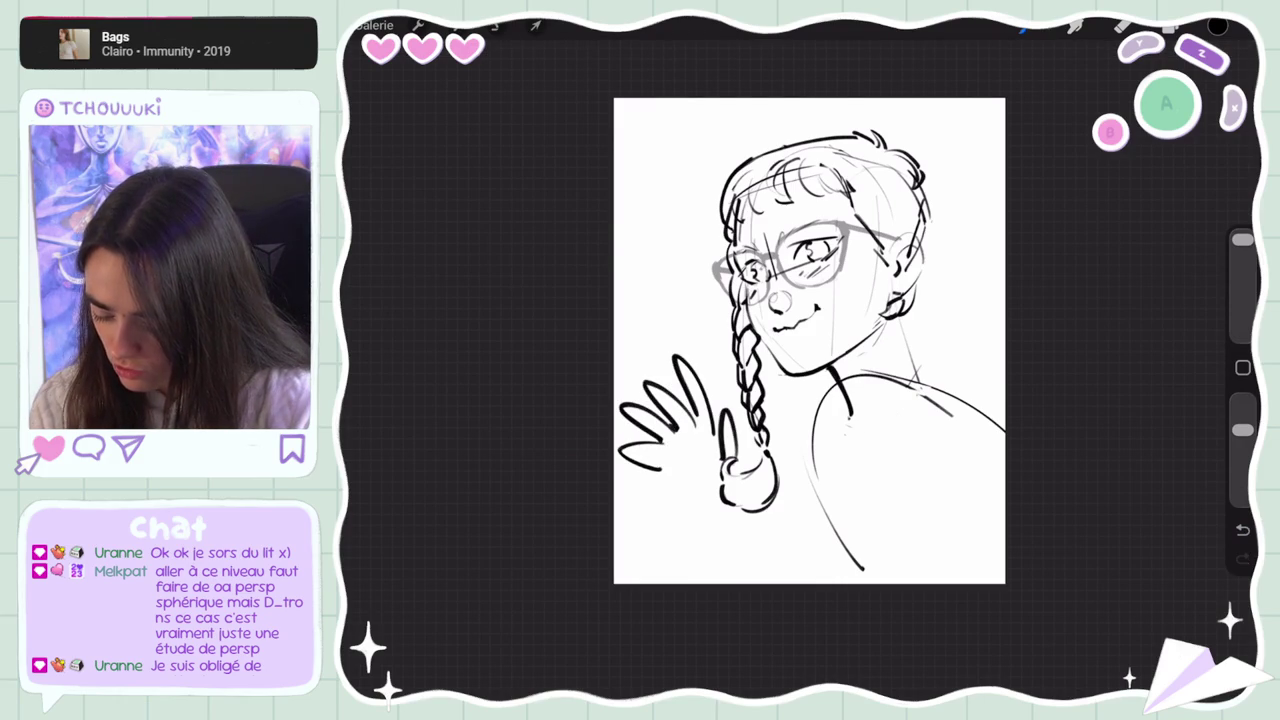
{"action": "key", "text": "ctrl+z"}
{"action": "key", "text": "ctrl+z"}
{"action": "key", "text": "ctrl+z"}
{"action": "key", "text": "ctrl+z"}
{"action": "key", "text": "ctrl+z"}
{"action": "key", "text": "ctrl+z"}
{"action": "key", "text": "ctrl+z"}
{"action": "key", "text": "ctrl+z"}
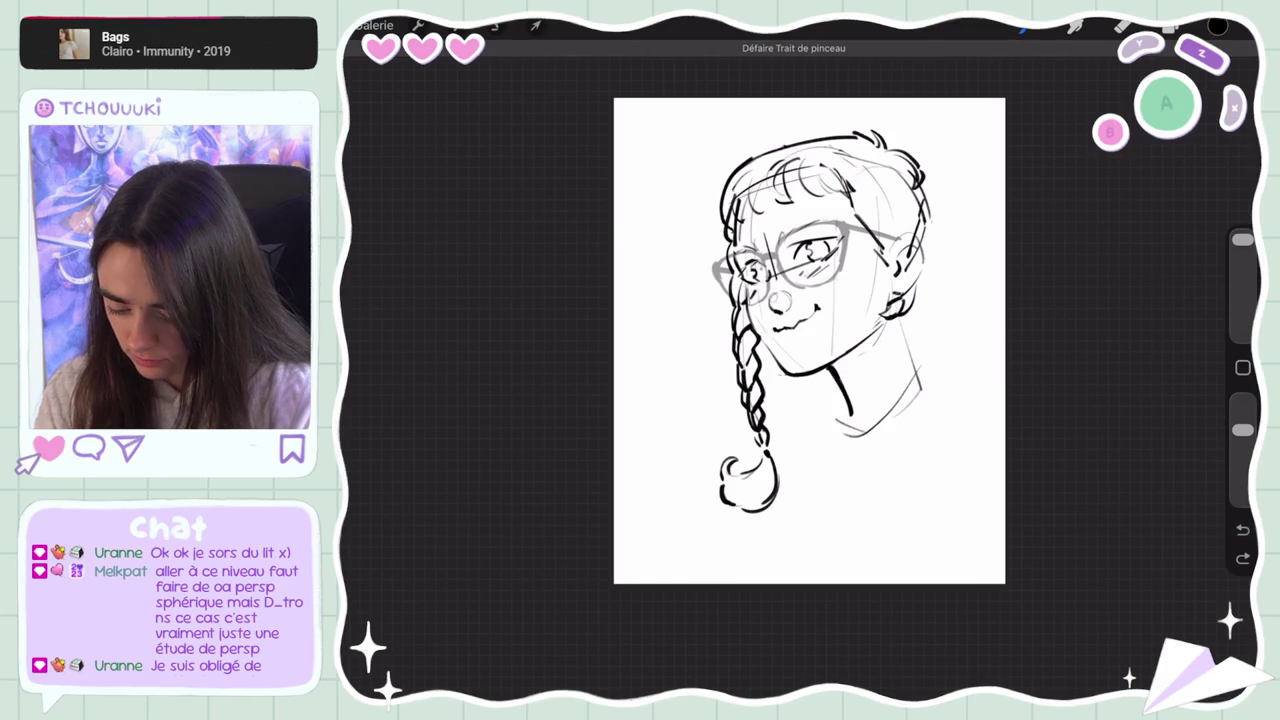
{"action": "left_click", "coordinate": [418, 25]}
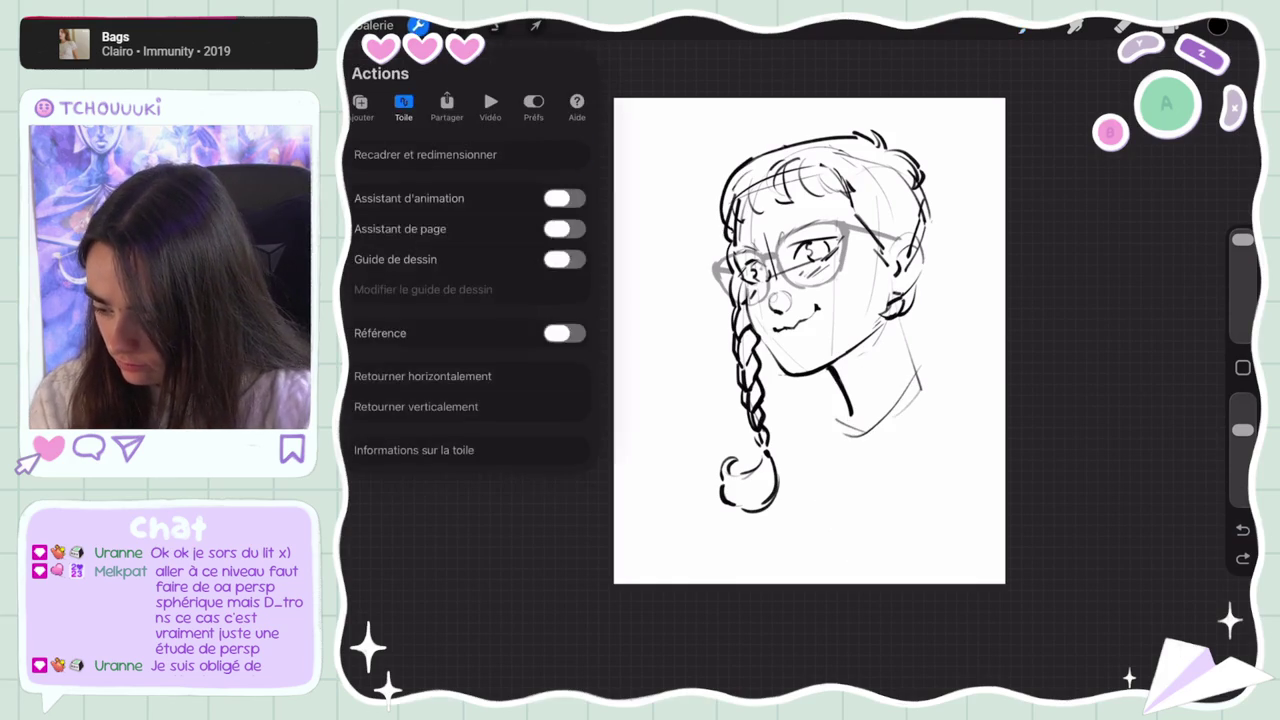
Widen the canvas to the right with Crop & Resize
{"action": "left_click", "coordinate": [414, 126]}
{"action": "left_click_drag", "start_coordinate": [962, 360], "coordinate": [1130, 360]}
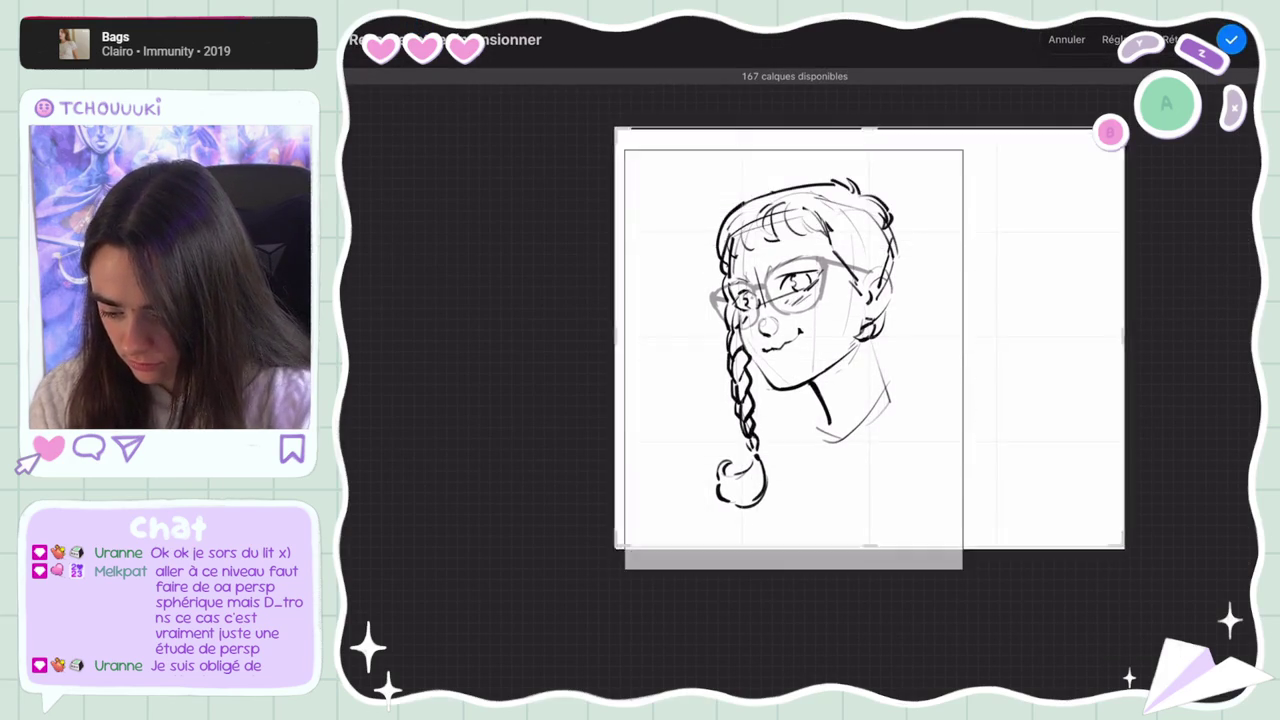
{"action": "left_click", "coordinate": [1231, 39]}
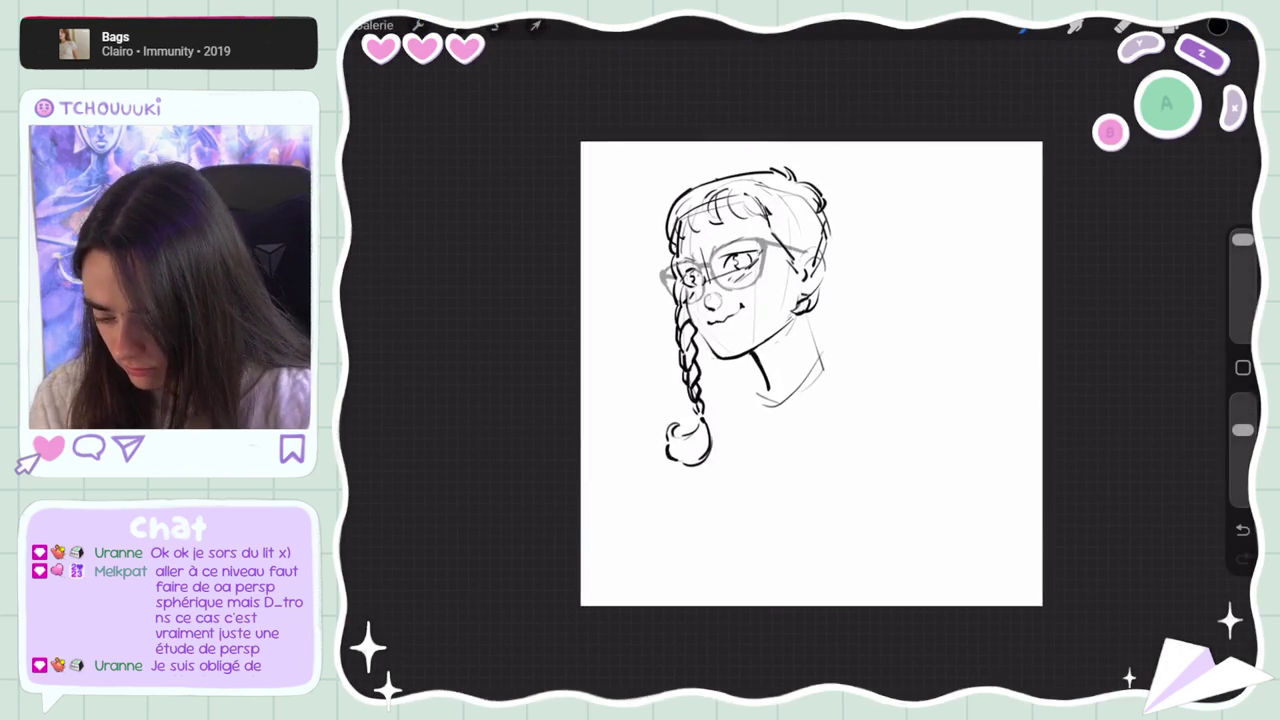
Try several curved shoulder strokes below the neck, undoing each attempt
{"action": "left_click_drag", "start_coordinate": [815, 352], "coordinate": [887, 392]}
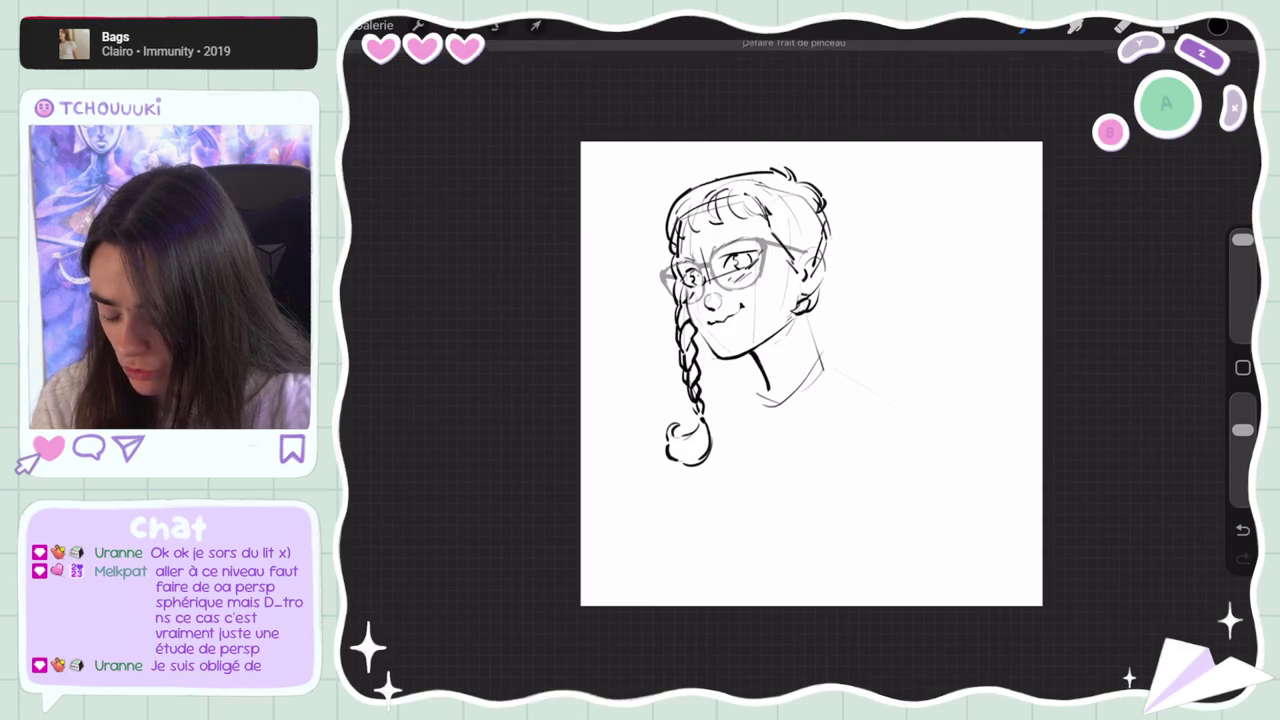
{"action": "left_click_drag", "start_coordinate": [826, 370], "coordinate": [900, 455]}
{"action": "key", "text": "ctrl+z"}
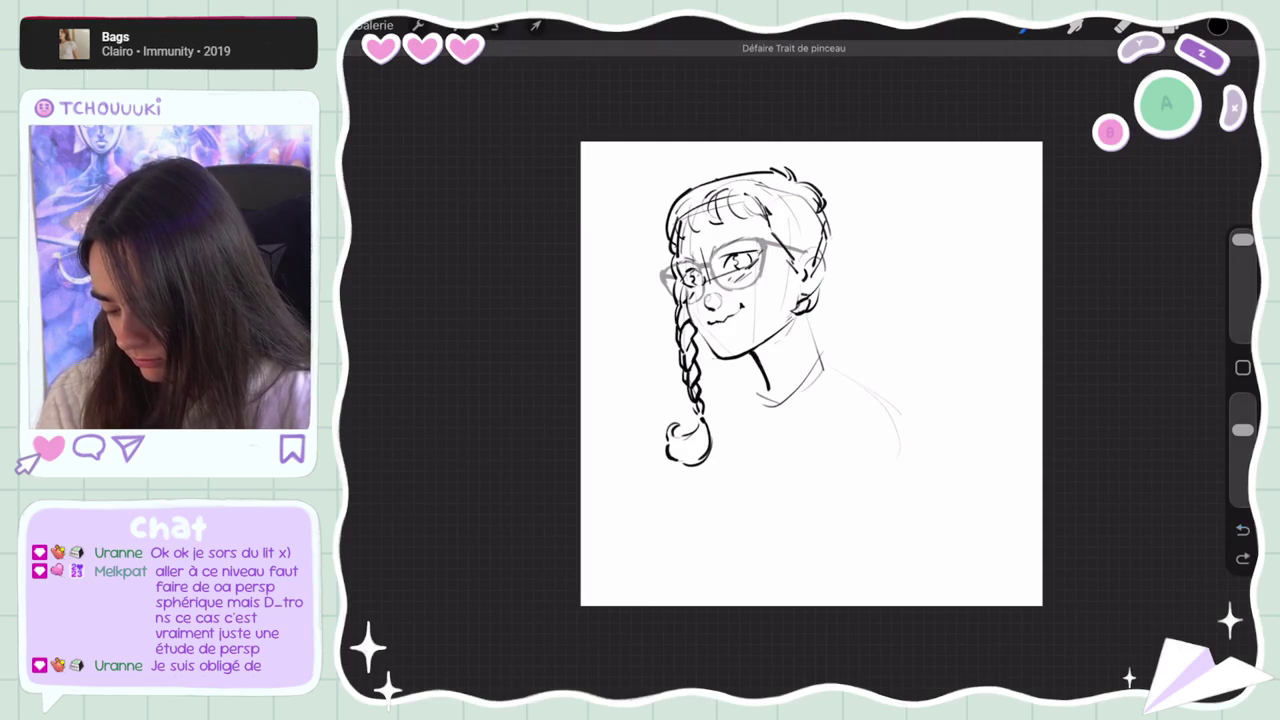
{"action": "key", "text": "ctrl+z"}
{"action": "mouse_move", "coordinate": [766, 367]}
{"action": "left_mouse_down"}
{"action": "mouse_move", "coordinate": [856, 400]}
{"action": "mouse_move", "coordinate": [878, 470]}
{"action": "left_mouse_up"}
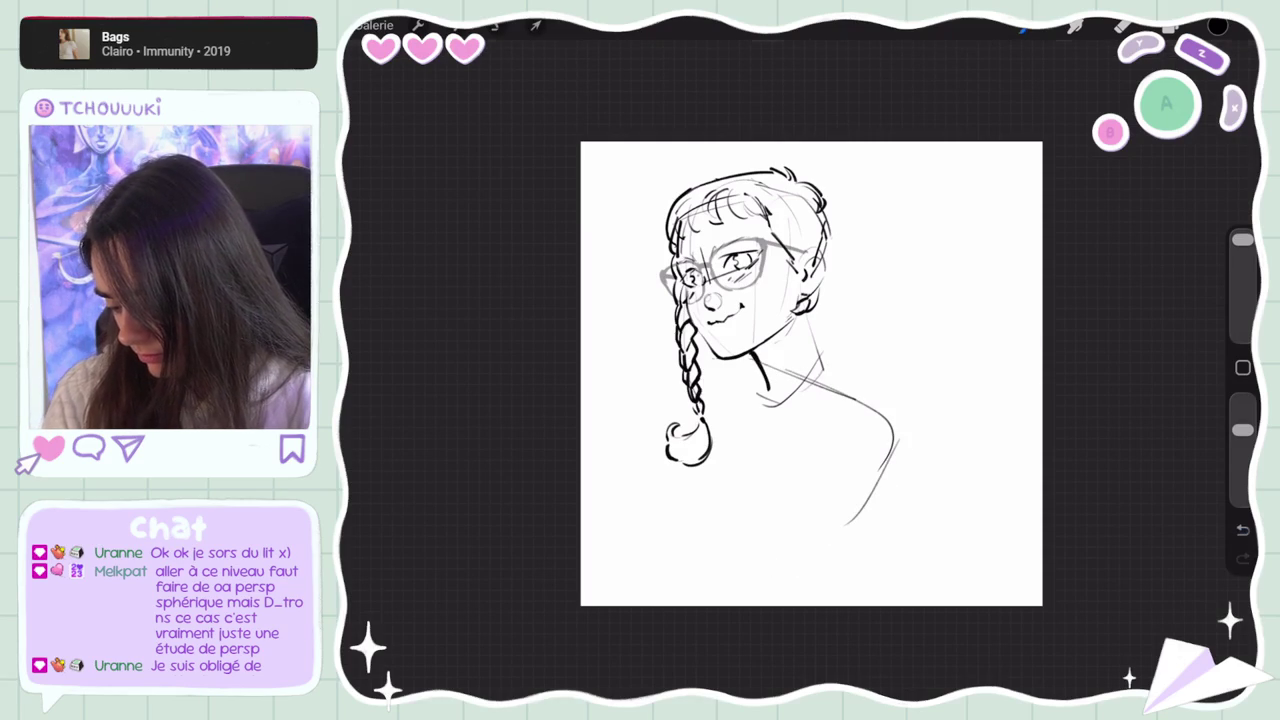
{"action": "key", "text": "ctrl+z"}
{"action": "left_click_drag", "start_coordinate": [710, 424], "coordinate": [842, 356]}
{"action": "left_click_drag", "start_coordinate": [752, 404], "coordinate": [888, 360]}
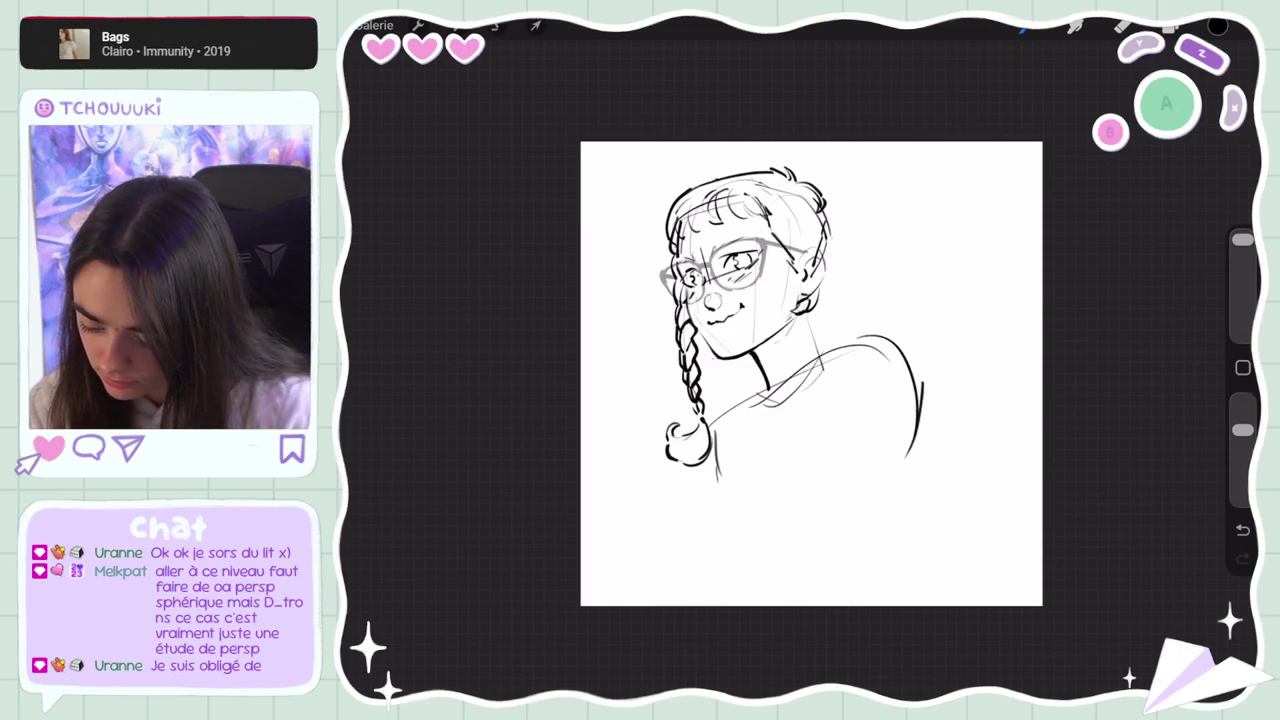
{"action": "key", "text": "ctrl+z"}
{"action": "key", "text": "ctrl+z"}
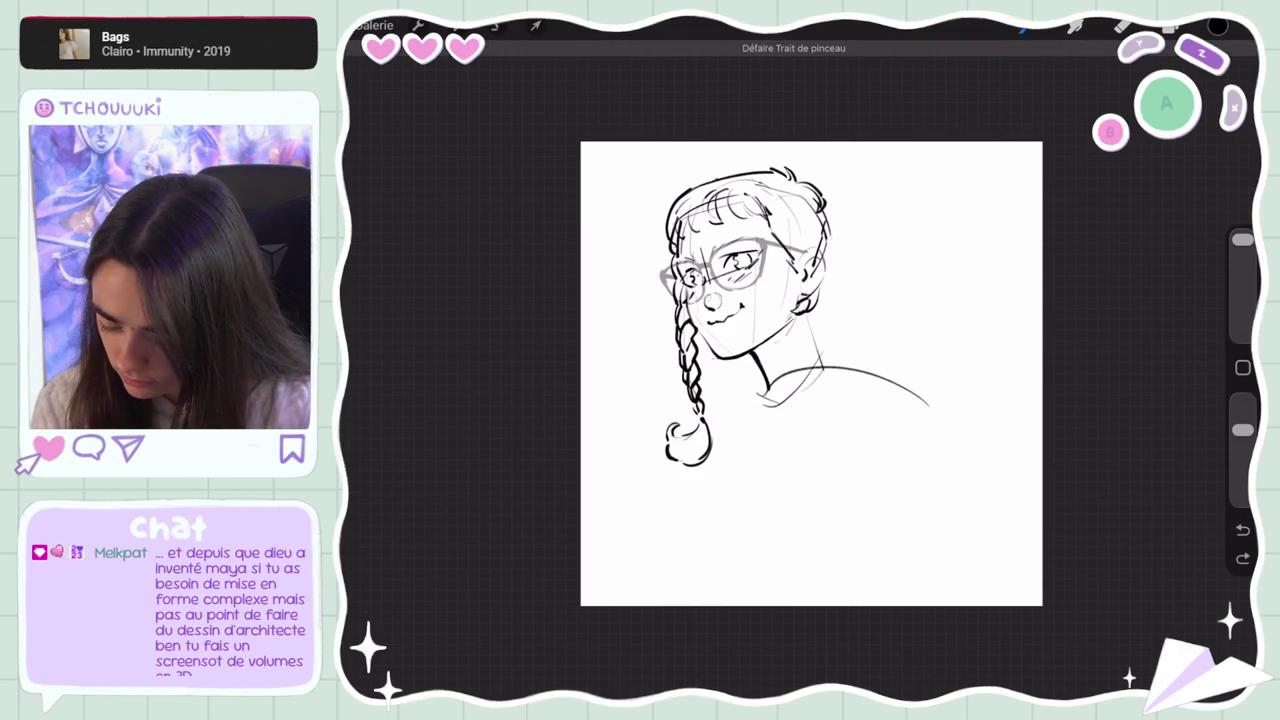
Draw long vertical body lines running down from the neck
{"action": "key", "text": "ctrl+z"}
{"action": "key", "text": "ctrl+z"}
{"action": "left_click_drag", "start_coordinate": [776, 425], "coordinate": [786, 582]}
{"action": "key", "text": "ctrl+z"}
{"action": "left_click_drag", "start_coordinate": [768, 470], "coordinate": [790, 586]}
{"action": "left_click_drag", "start_coordinate": [774, 436], "coordinate": [788, 584]}
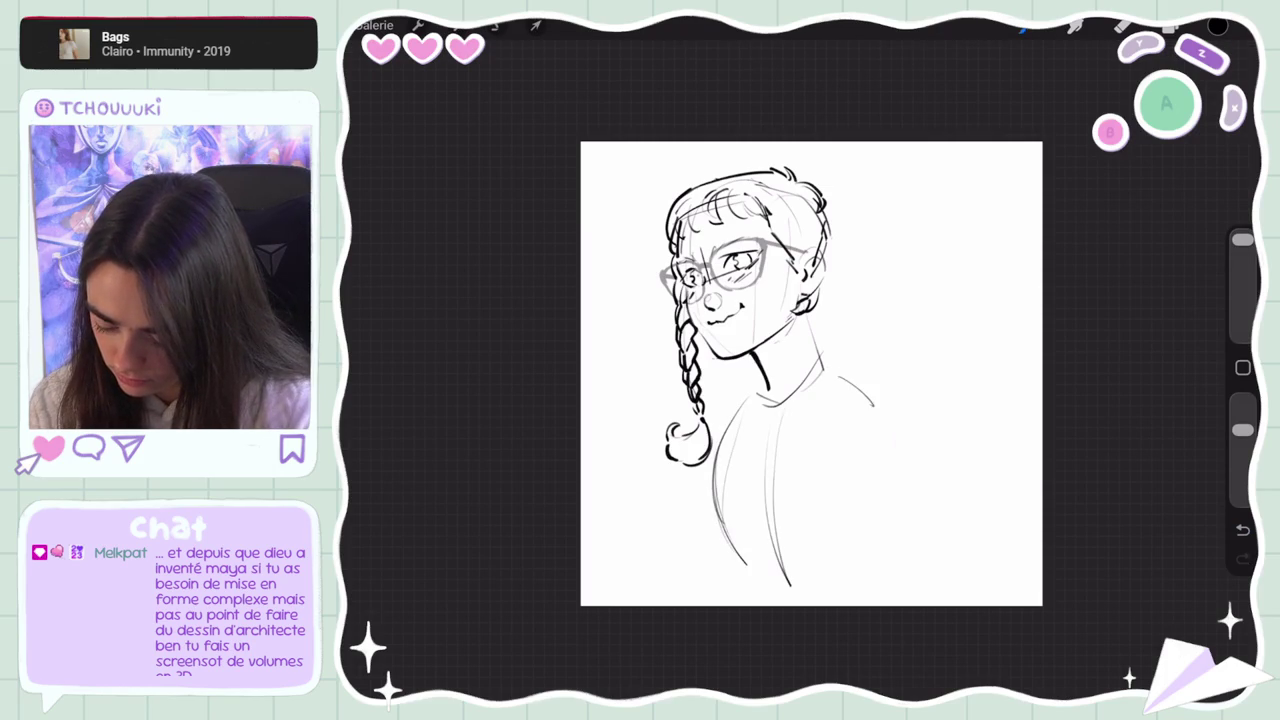
Raise the brush opacity and draw a darker line along the left torso
{"action": "left_click_drag", "start_coordinate": [1242, 430], "coordinate": [1242, 401]}
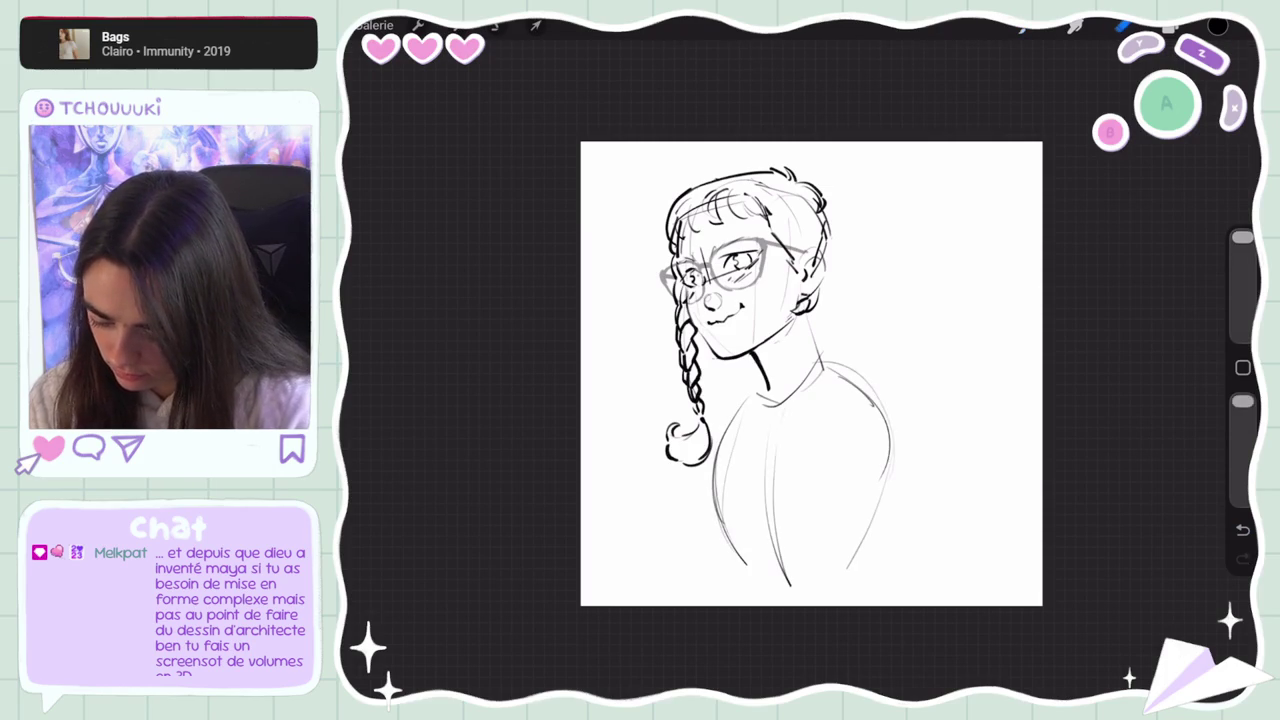
{"action": "key", "text": "ctrl+z"}
{"action": "key", "text": "ctrl+z"}
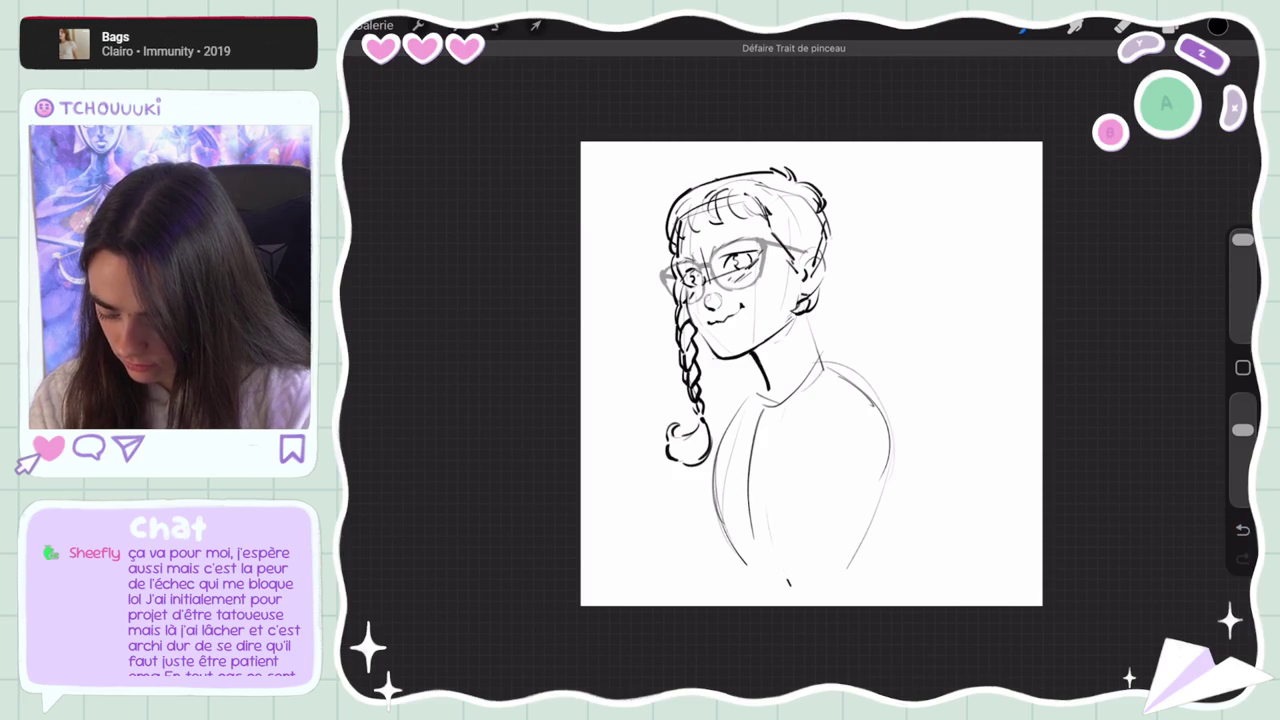
{"action": "left_click_drag", "start_coordinate": [763, 418], "coordinate": [750, 560]}
{"action": "key", "text": "ctrl+z"}
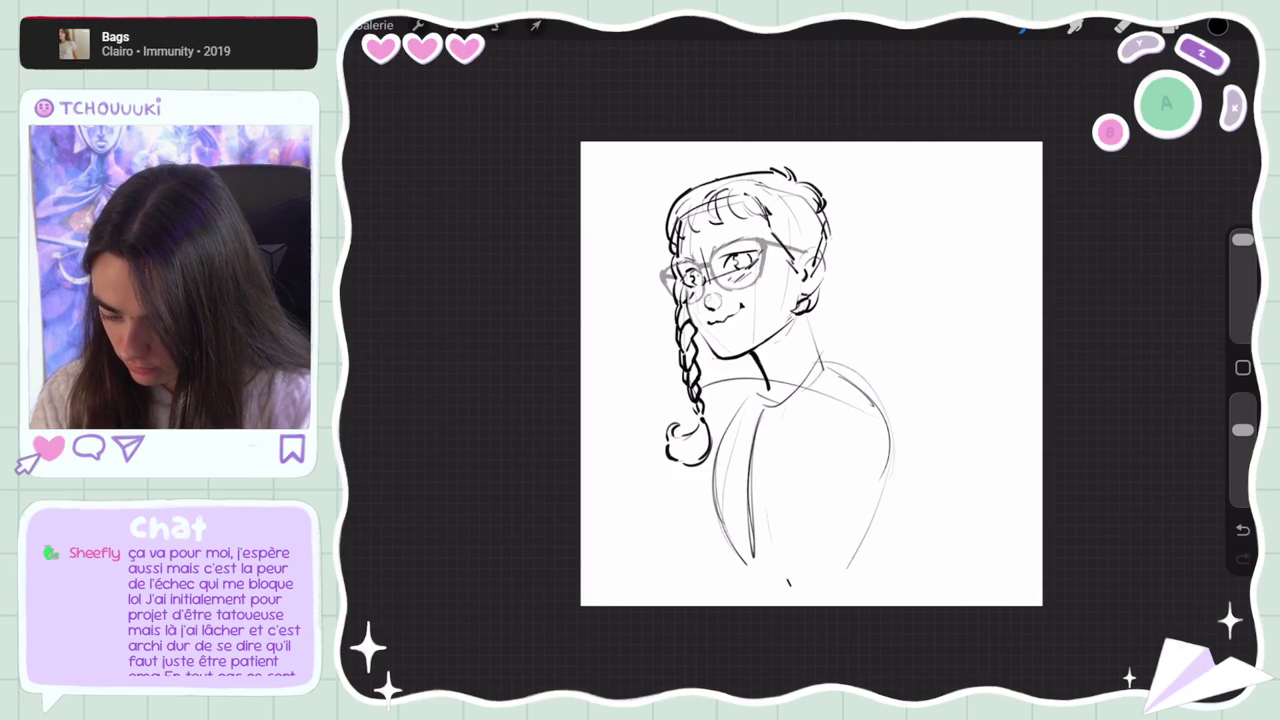
{"action": "key", "text": "ctrl+z"}
{"action": "key", "text": "ctrl+z"}
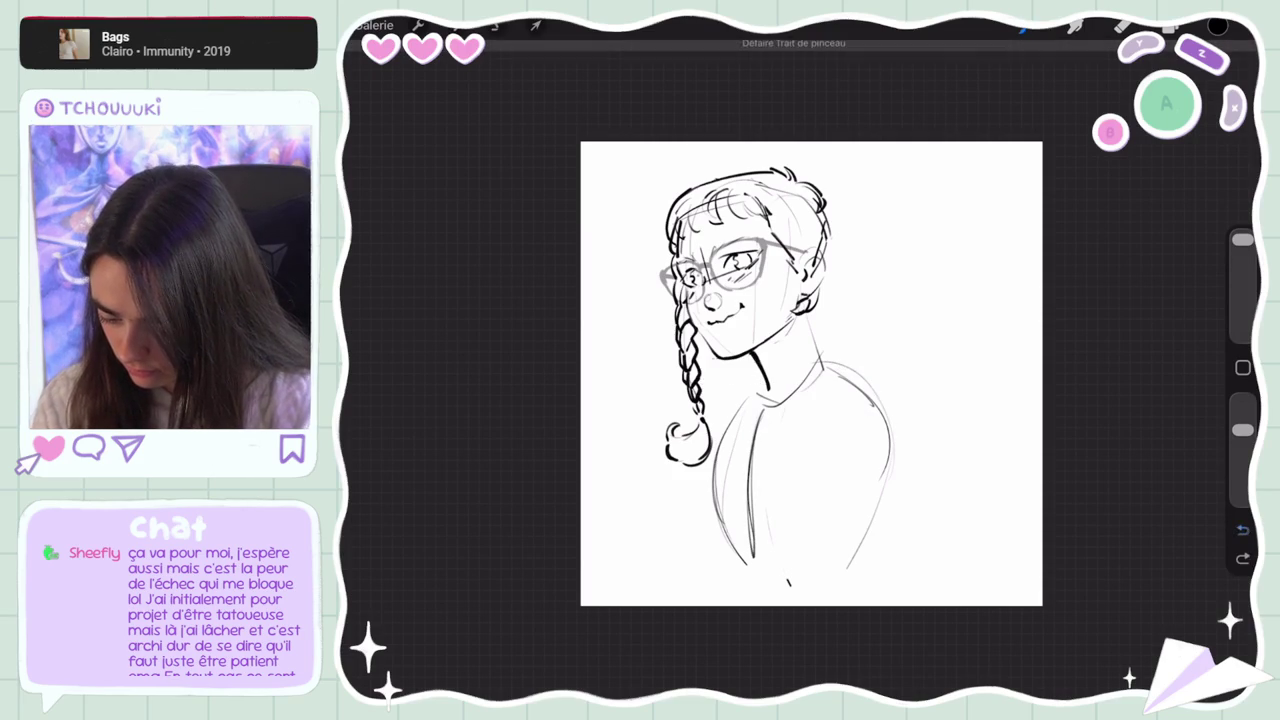
Restore the bold right-shoulder stroke and discard the braid-to-neck line attempts
{"action": "left_click_drag", "start_coordinate": [702, 395], "coordinate": [742, 372]}
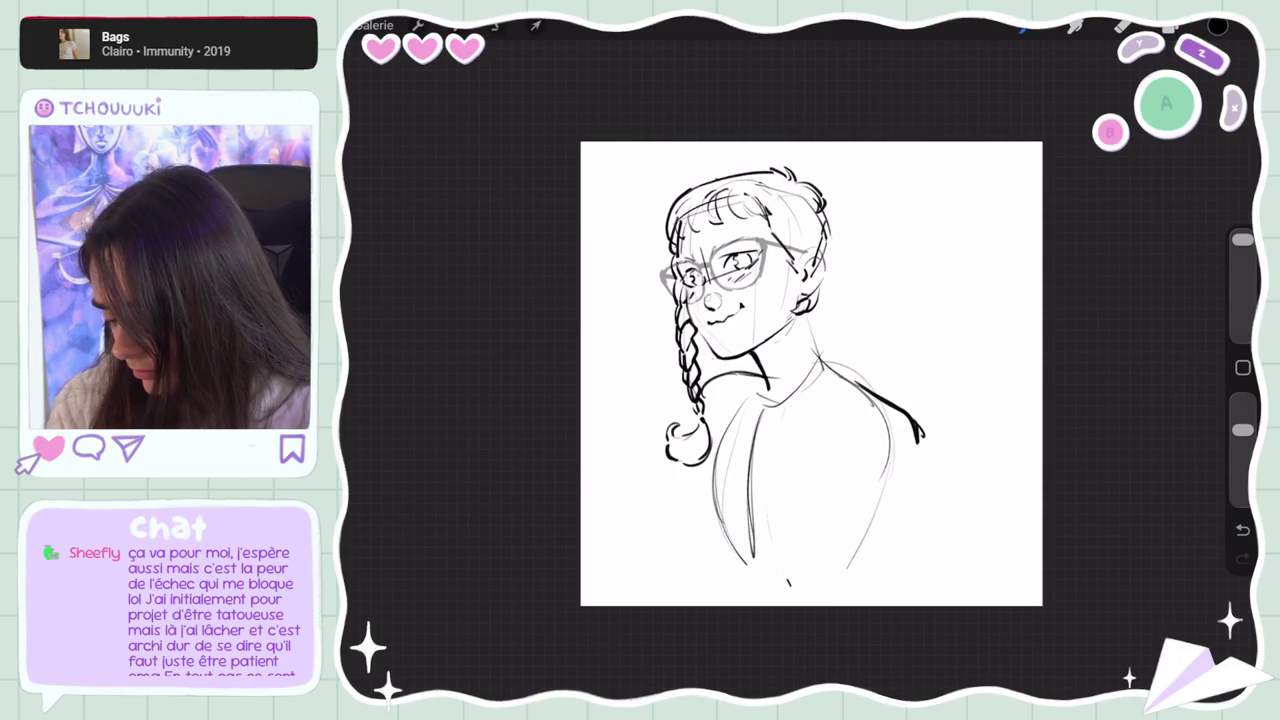
{"action": "key", "text": "ctrl+z"}
{"action": "key", "text": "ctrl+z"}
{"action": "key", "text": "ctrl+z"}
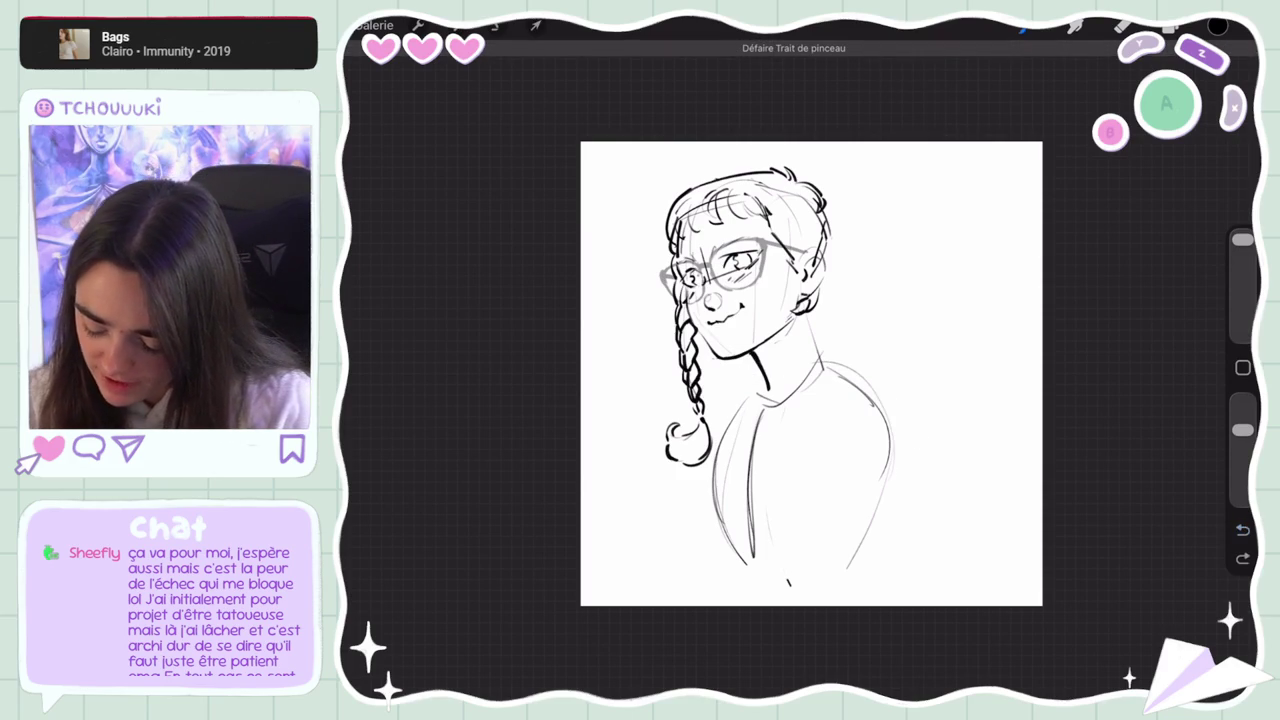
{"action": "key", "text": "ctrl+shift+z"}
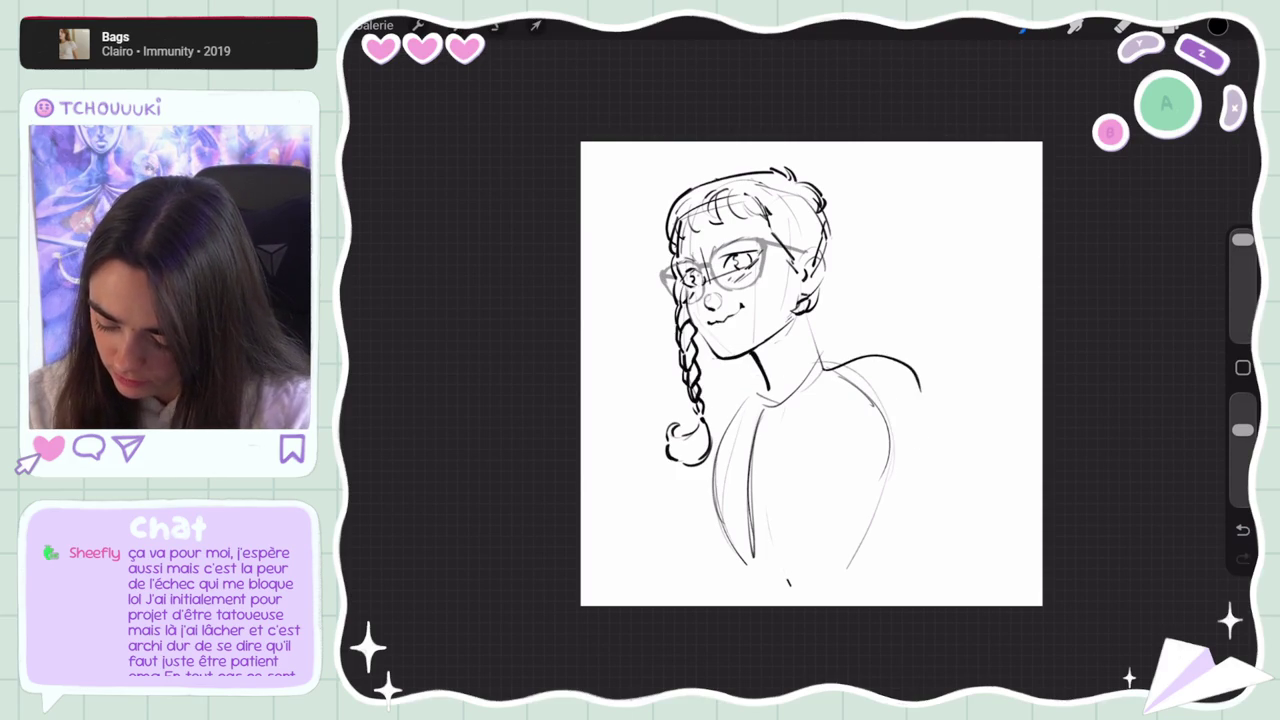
{"action": "left_click_drag", "start_coordinate": [762, 378], "coordinate": [704, 442]}
{"action": "key", "text": "ctrl+z"}
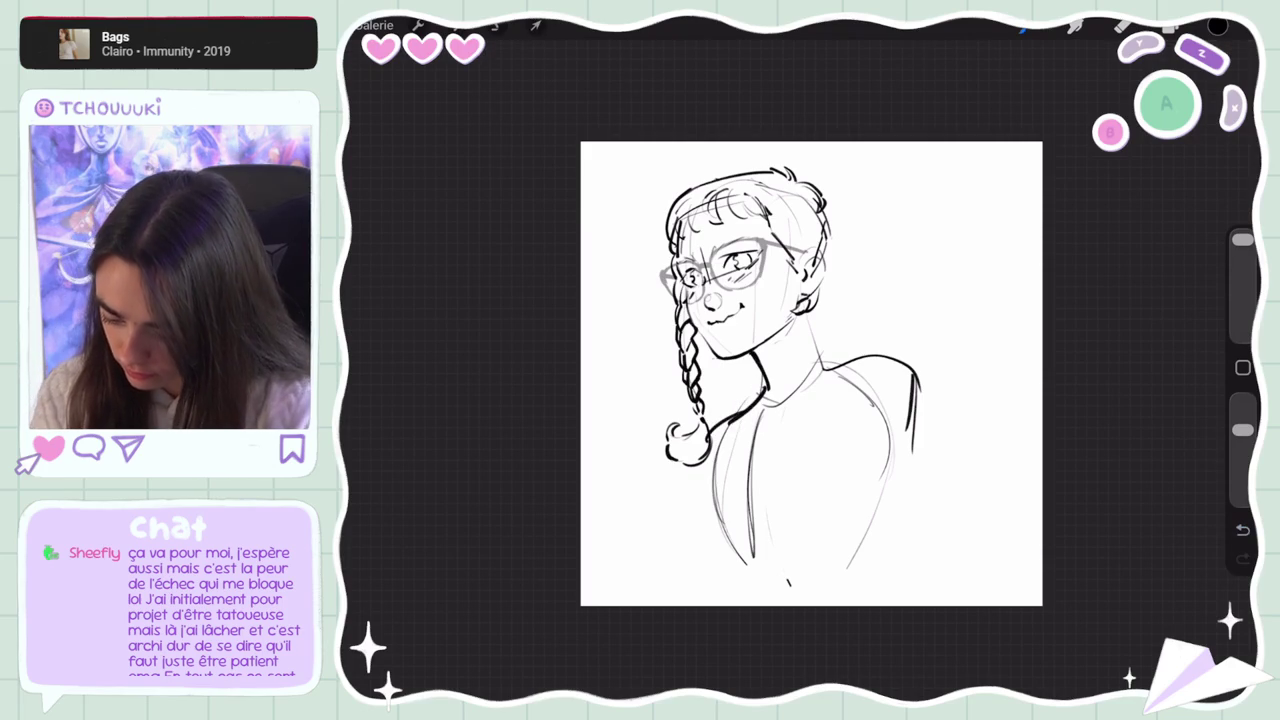
{"action": "key", "text": "ctrl+z"}
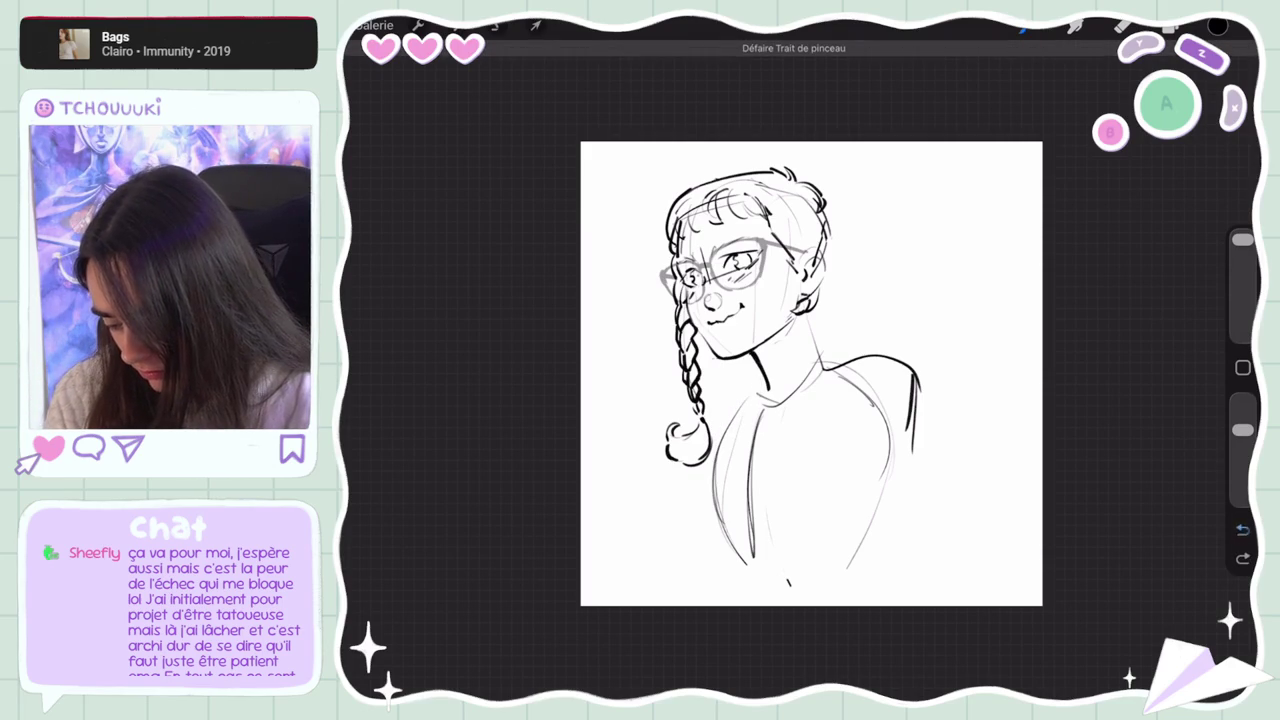
{"action": "left_click_drag", "start_coordinate": [810, 370], "coordinate": [870, 375]}
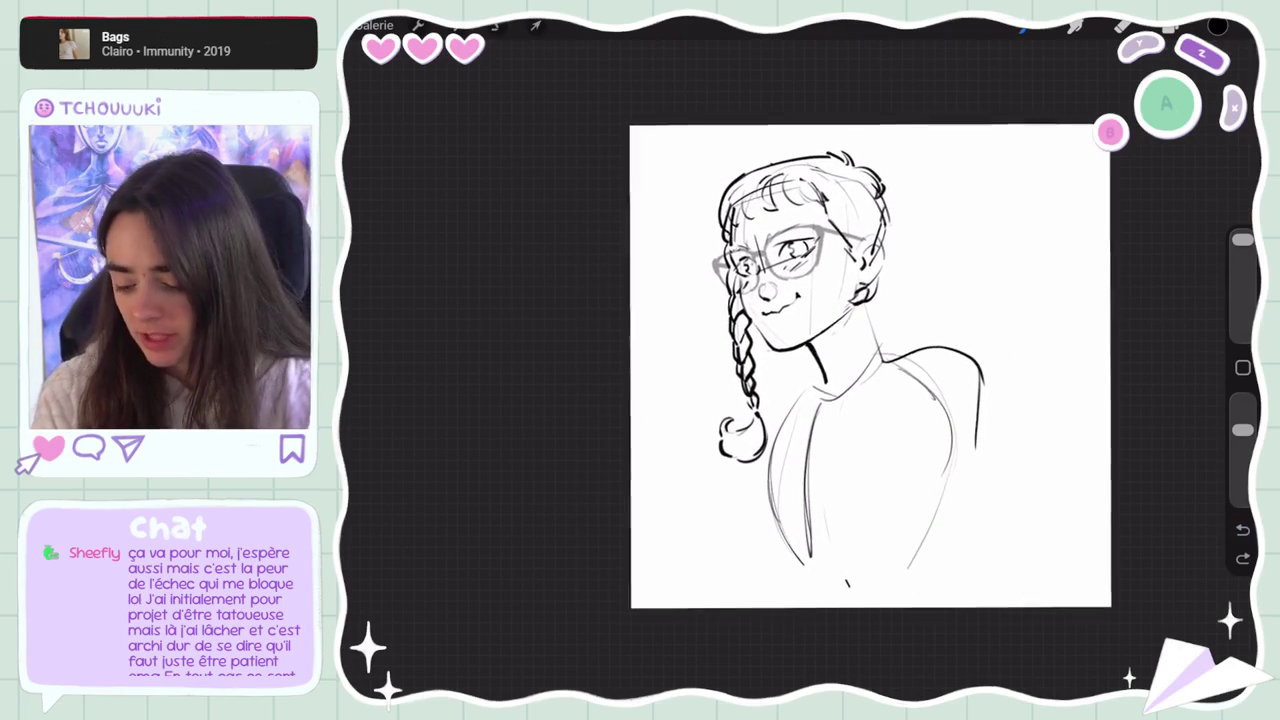
Select the braid's Calque 4 layer and add Calque 1 to the layer selection
{"action": "left_click", "coordinate": [1170, 25]}
{"action": "left_click", "coordinate": [1065, 209]}
{"action": "left_click", "coordinate": [536, 25]}
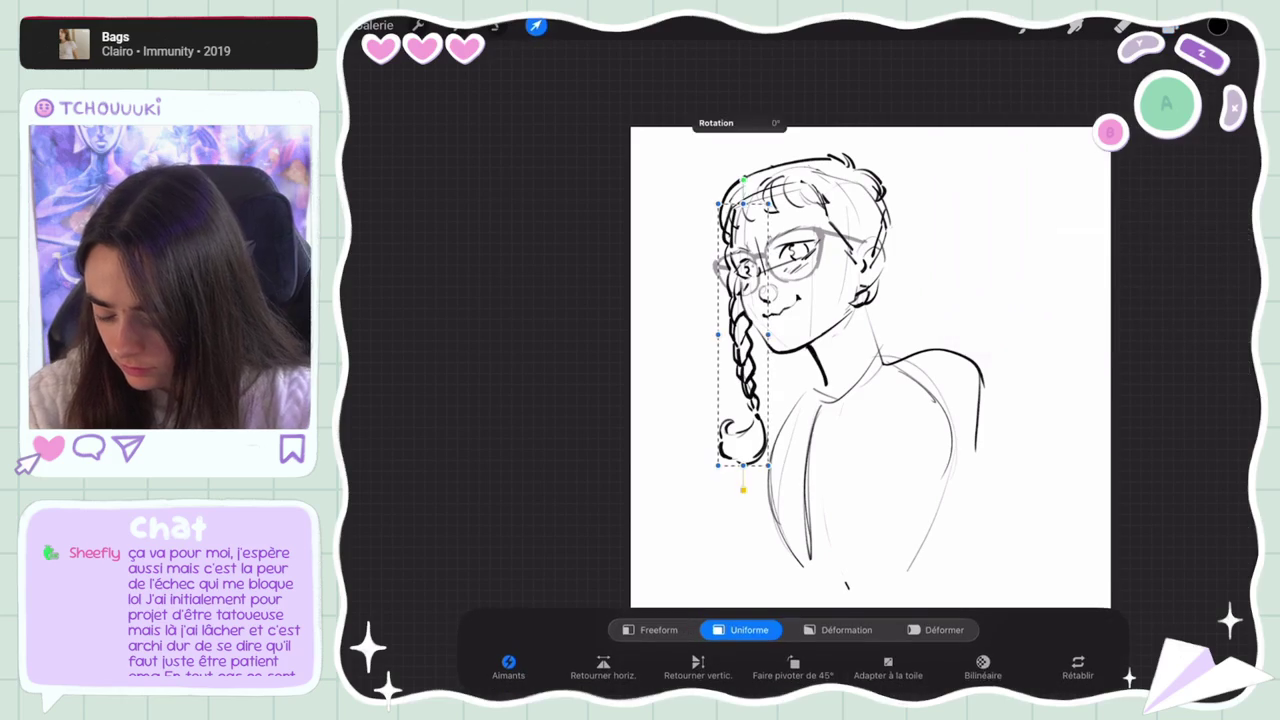
{"action": "left_click", "coordinate": [1170, 25]}
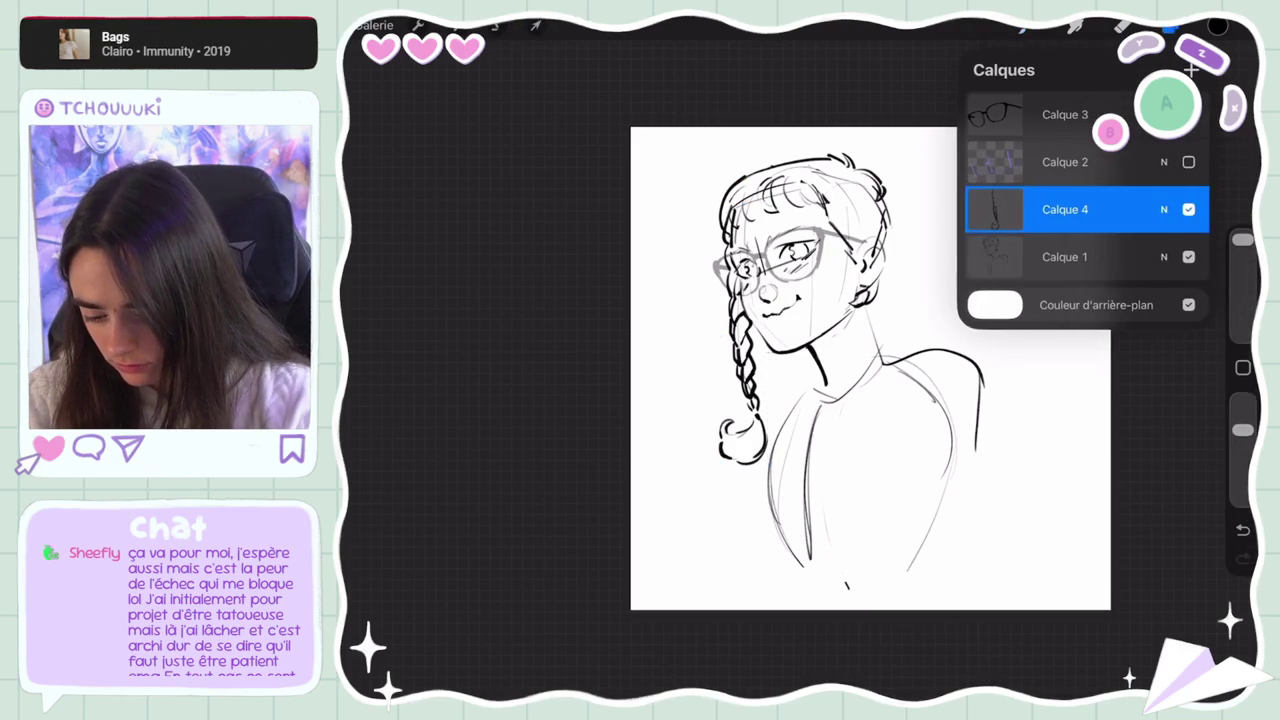
{"action": "left_click_drag", "start_coordinate": [1060, 255], "coordinate": [1150, 255]}
Lasso the head and braid and rotate them about 6° with Transform
{"action": "left_click", "coordinate": [497, 25]}
{"action": "left_click_drag", "start_coordinate": [674, 443], "coordinate": [750, 487]}
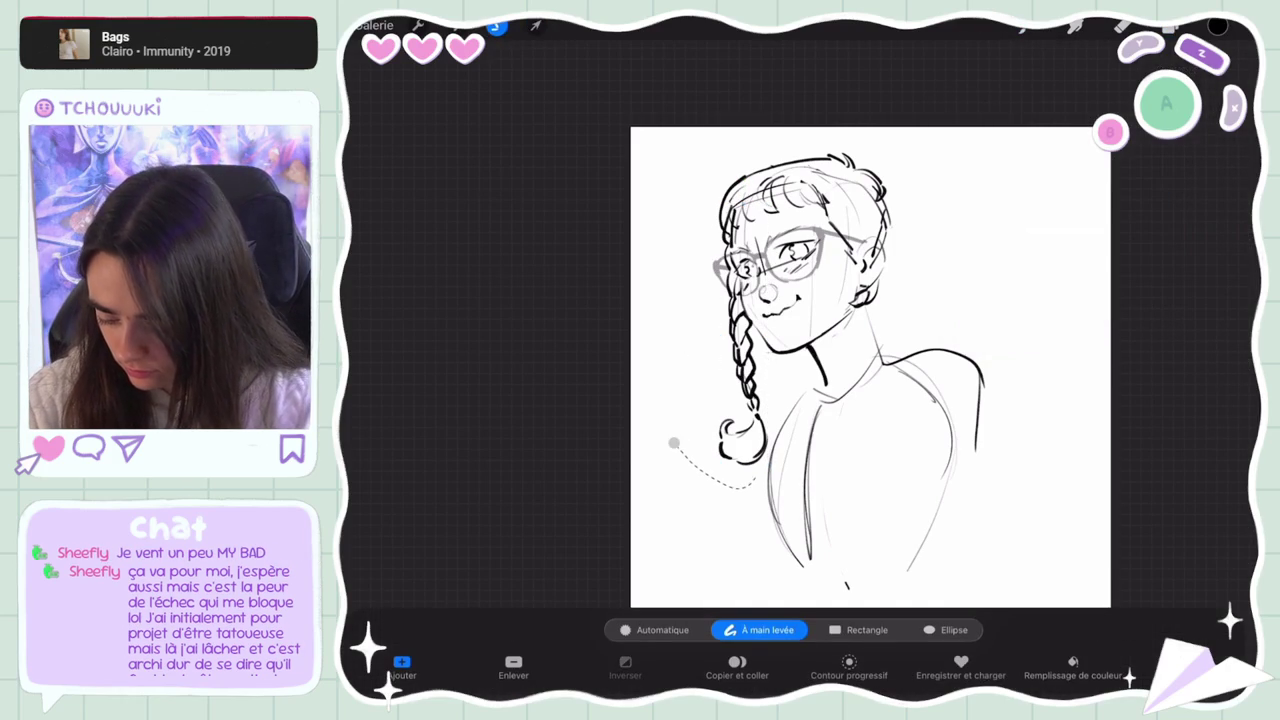
{"action": "mouse_move", "coordinate": [805, 365]}
{"action": "left_mouse_down"}
{"action": "mouse_move", "coordinate": [900, 250]}
{"action": "mouse_move", "coordinate": [800, 100]}
{"action": "mouse_move", "coordinate": [674, 443]}
{"action": "left_mouse_up"}
{"action": "left_click", "coordinate": [536, 25]}
{"action": "left_click_drag", "start_coordinate": [804, 128], "coordinate": [791, 130]}
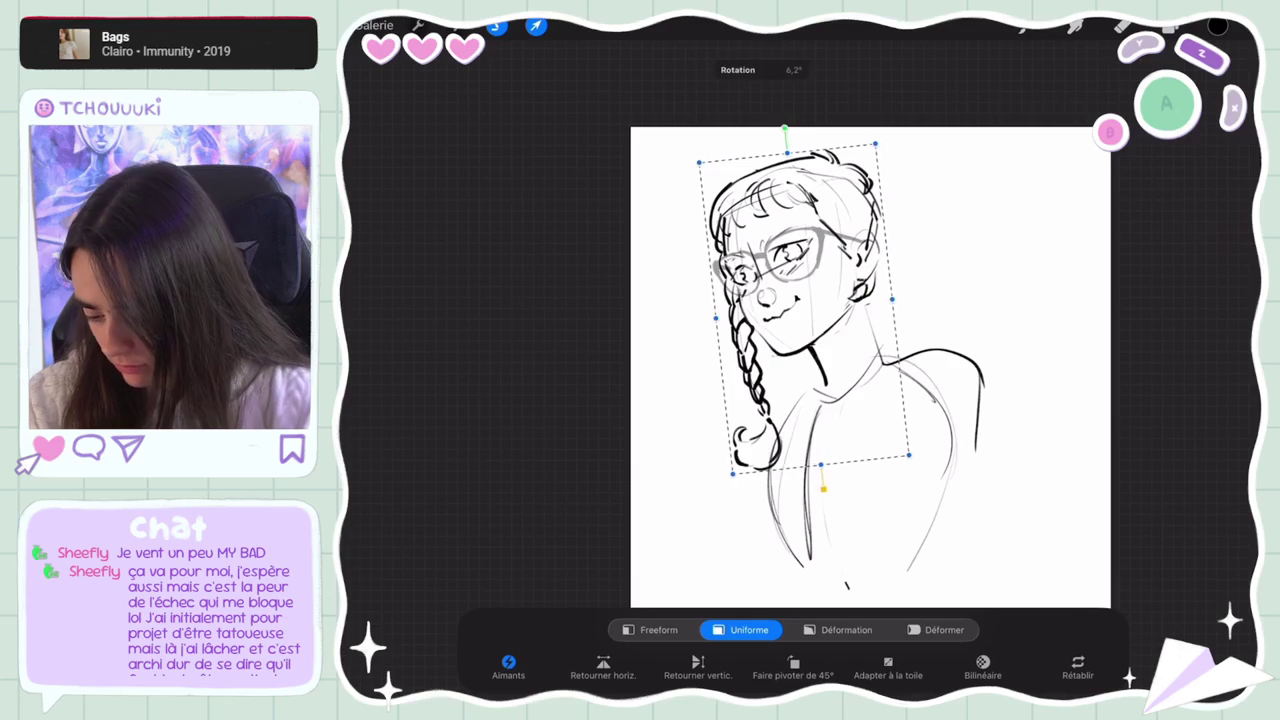
{"action": "left_click", "coordinate": [1170, 26]}
{"action": "left_click_drag", "start_coordinate": [1060, 257], "coordinate": [1150, 257]}
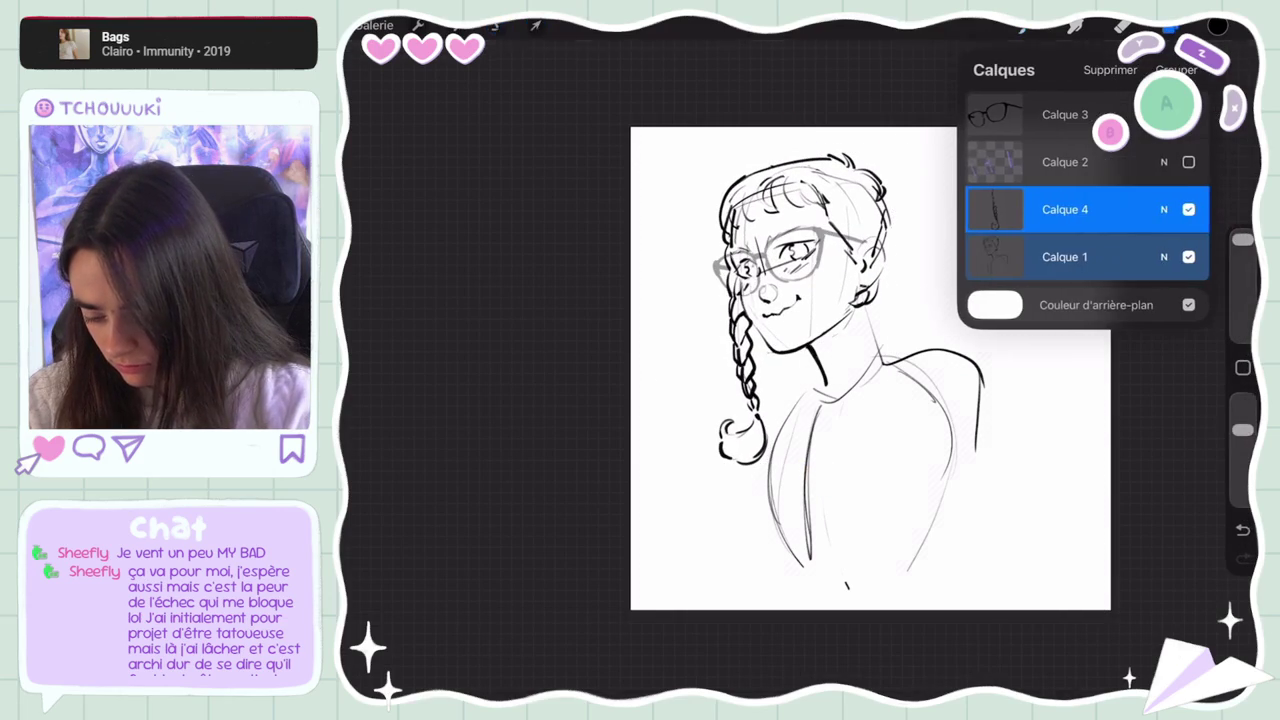
Rotate the selected head further, about 6.4°
{"action": "left_click", "coordinate": [536, 25]}
{"action": "left_click_drag", "start_coordinate": [794, 137], "coordinate": [760, 136]}
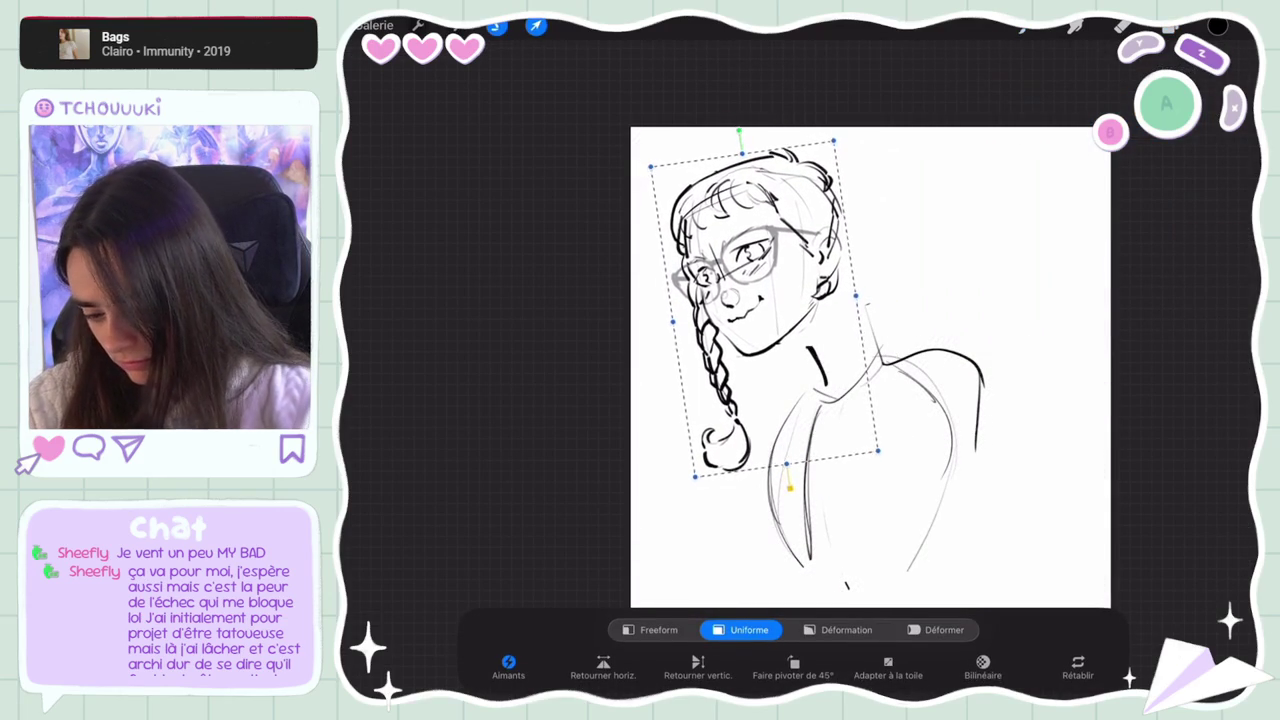
{"action": "left_click", "coordinate": [1170, 26]}
Rotate the braid to about -5° and nudge it into place under the head
{"action": "left_click", "coordinate": [536, 25]}
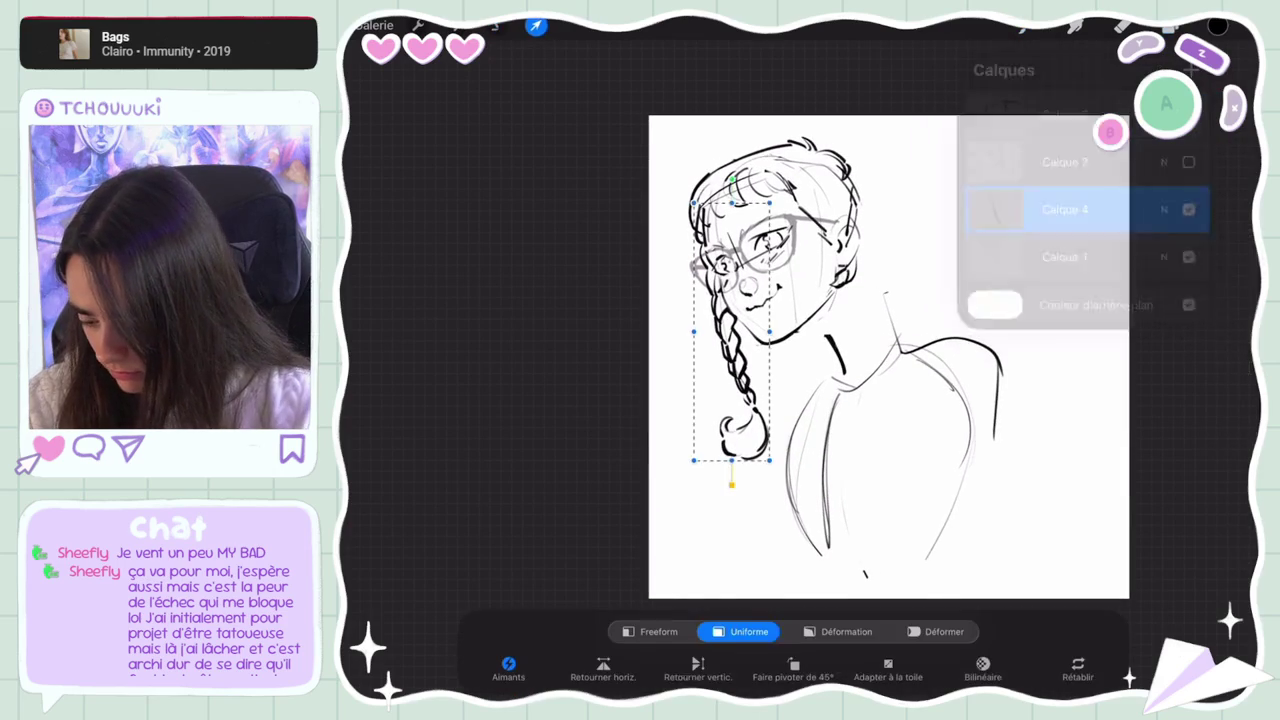
{"action": "left_click_drag", "start_coordinate": [752, 176], "coordinate": [745, 178]}
{"action": "left_click_drag", "start_coordinate": [720, 330], "coordinate": [709, 334]}
{"action": "left_click_drag", "start_coordinate": [738, 184], "coordinate": [737, 184]}
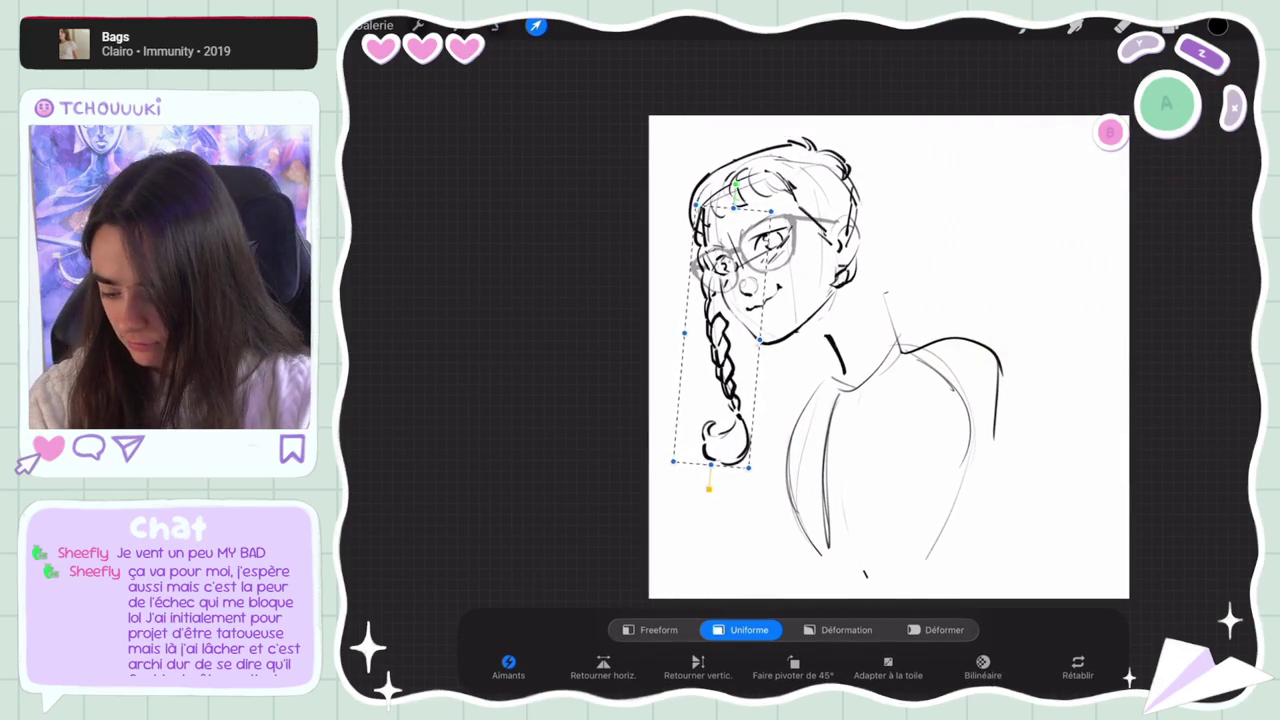
{"action": "left_click_drag", "start_coordinate": [720, 330], "coordinate": [723, 330]}
{"action": "left_click_drag", "start_coordinate": [715, 380], "coordinate": [700, 381]}
{"action": "left_click", "coordinate": [536, 25]}
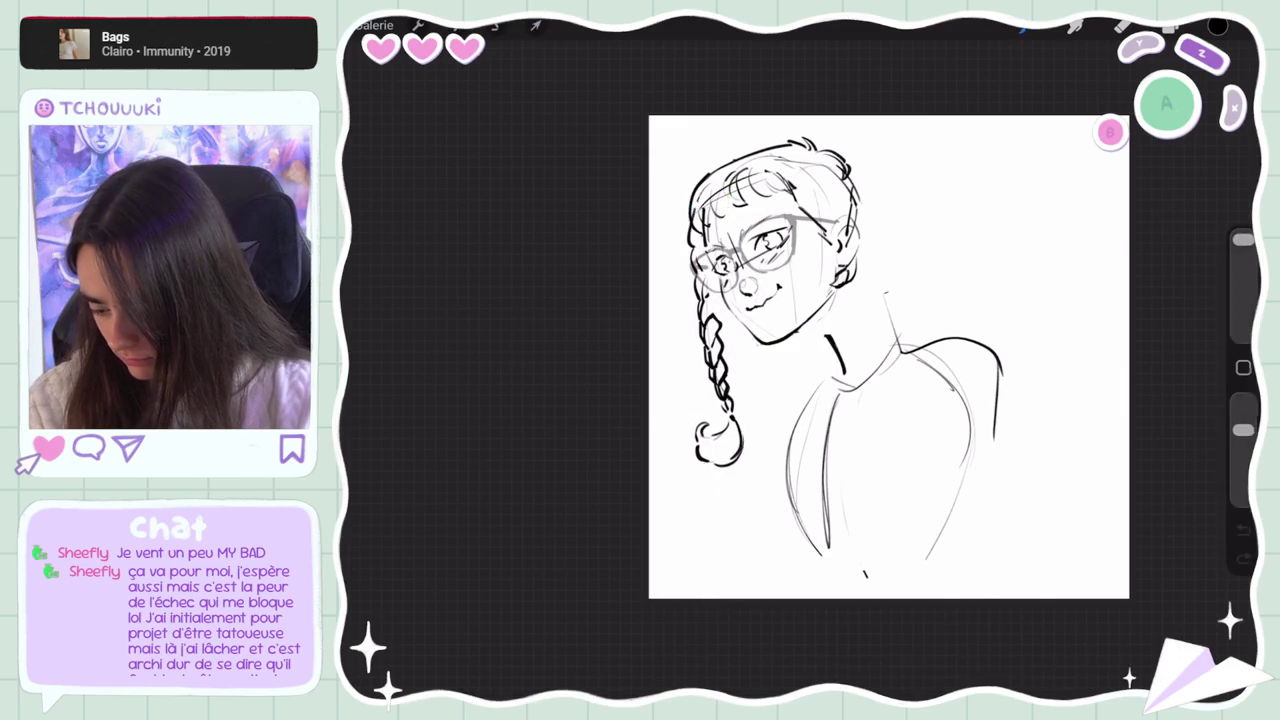
{"action": "scroll", "coordinate": [890, 357], "scroll_direction": "down", "scroll_amount": 1}
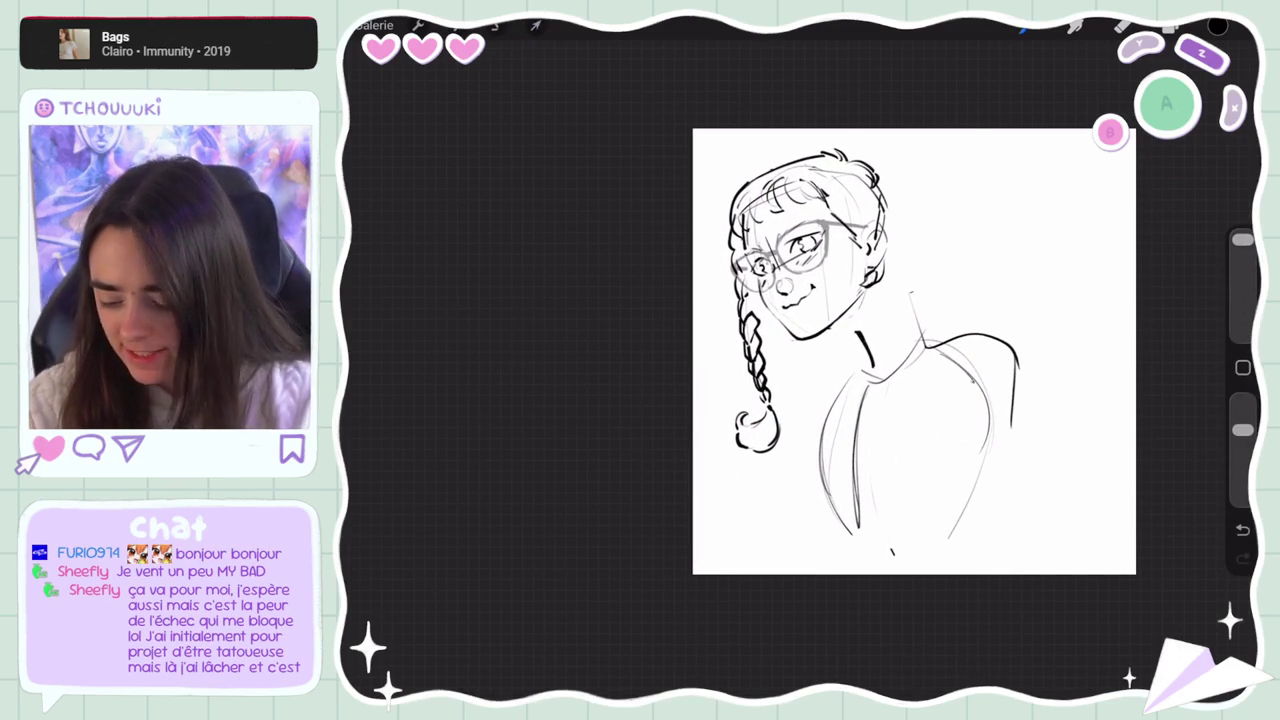
Erase the faint sketch lines at the top of the braid
{"action": "key", "text": "ctrl+z"}
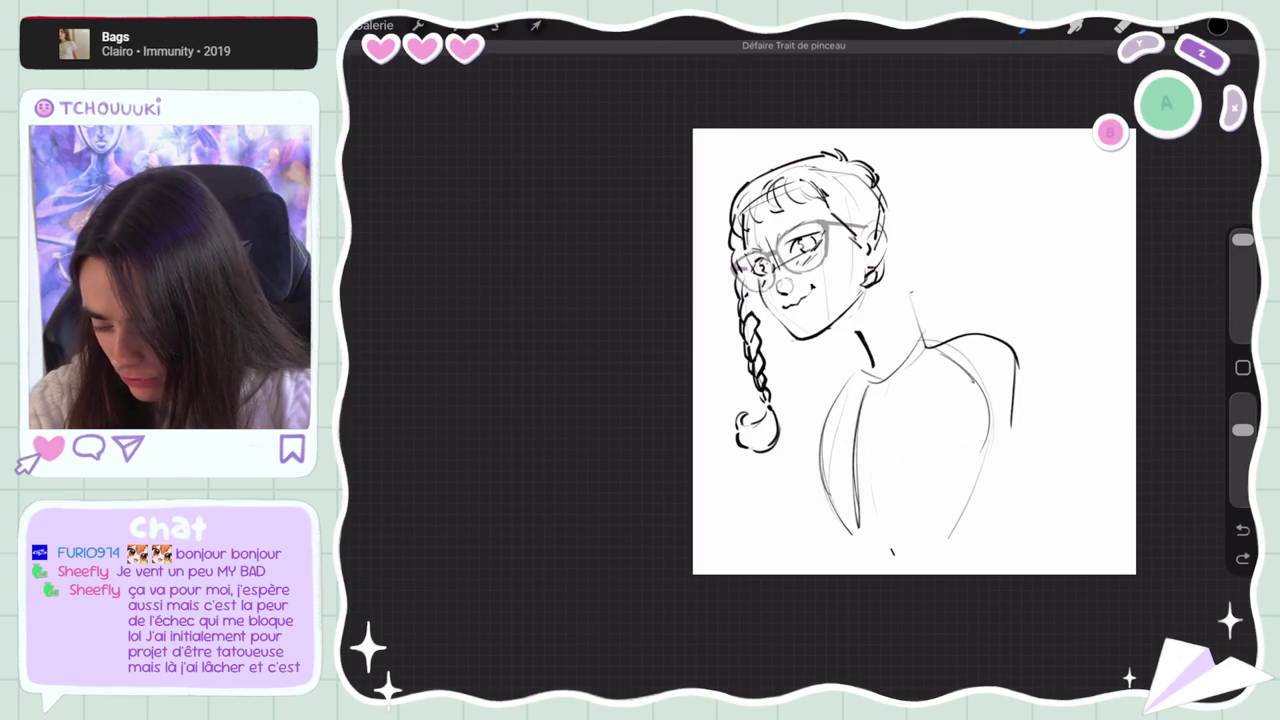
{"action": "left_click_drag", "start_coordinate": [740, 312], "coordinate": [733, 262]}
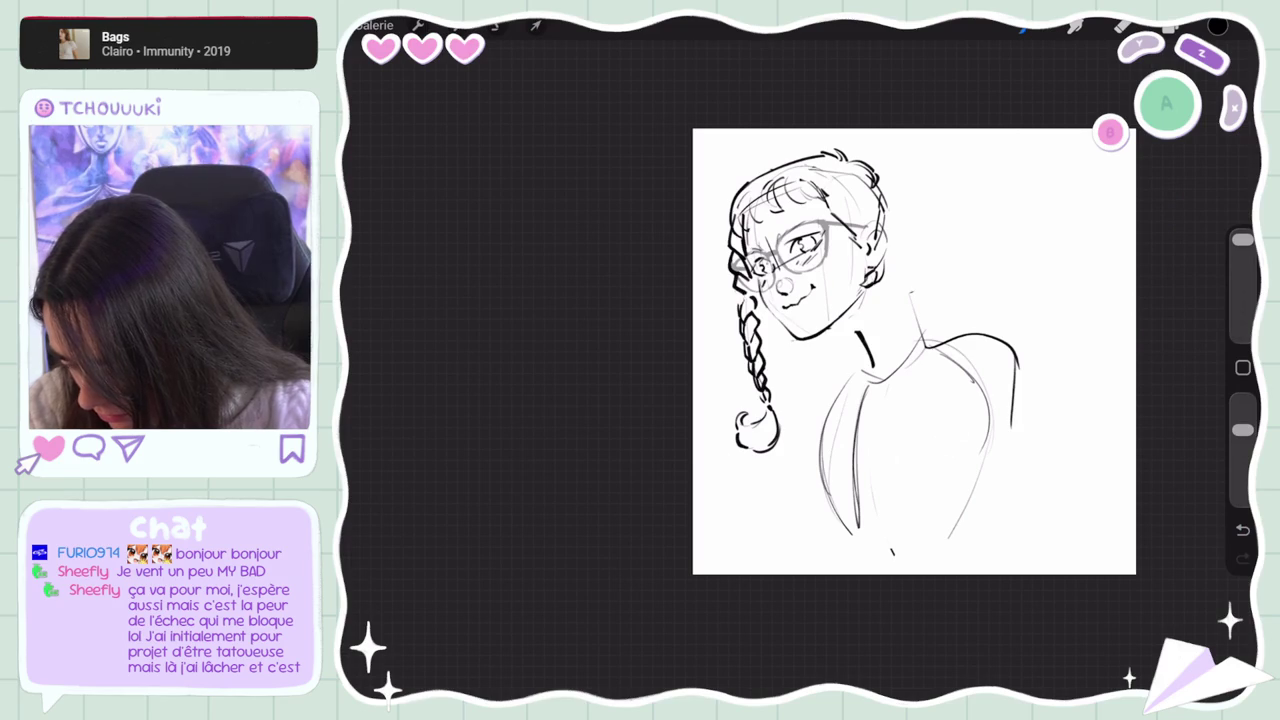
{"action": "left_click_drag", "start_coordinate": [750, 326], "coordinate": [745, 298]}
{"action": "left_click_drag", "start_coordinate": [1242, 401], "coordinate": [1242, 429]}
{"action": "key", "text": "ctrl+z"}
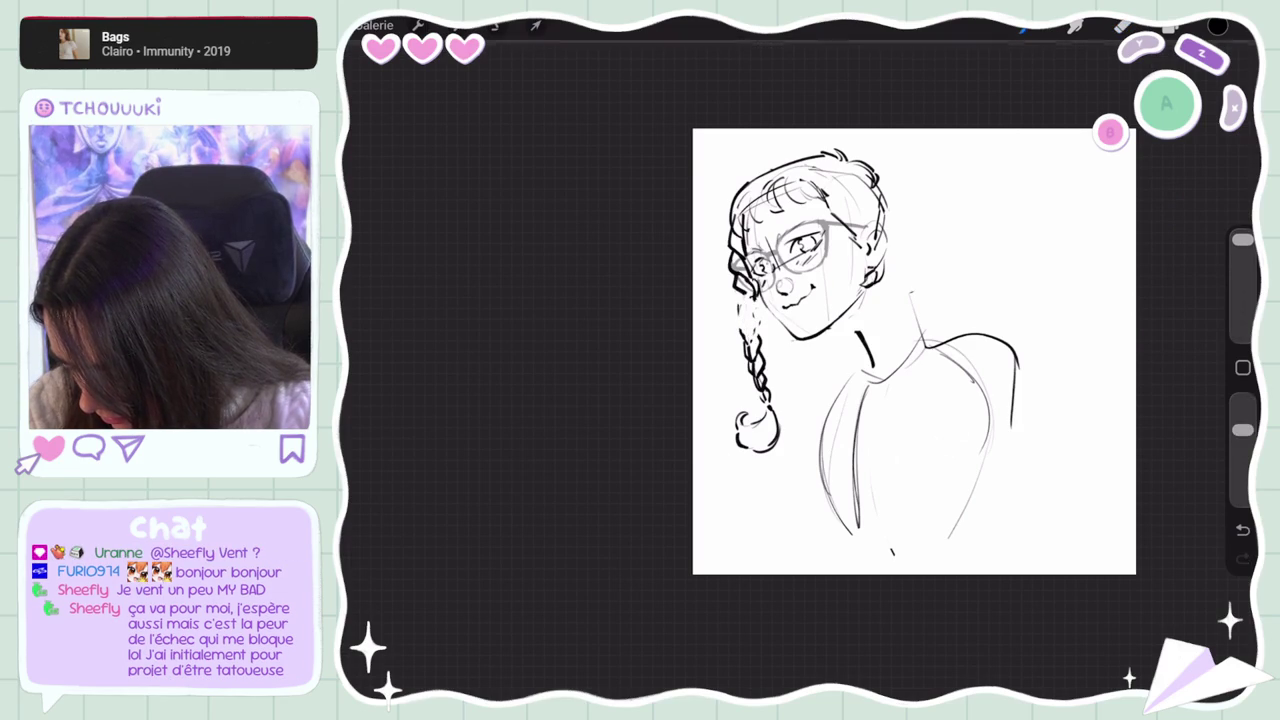
{"action": "key", "text": "ctrl+z"}
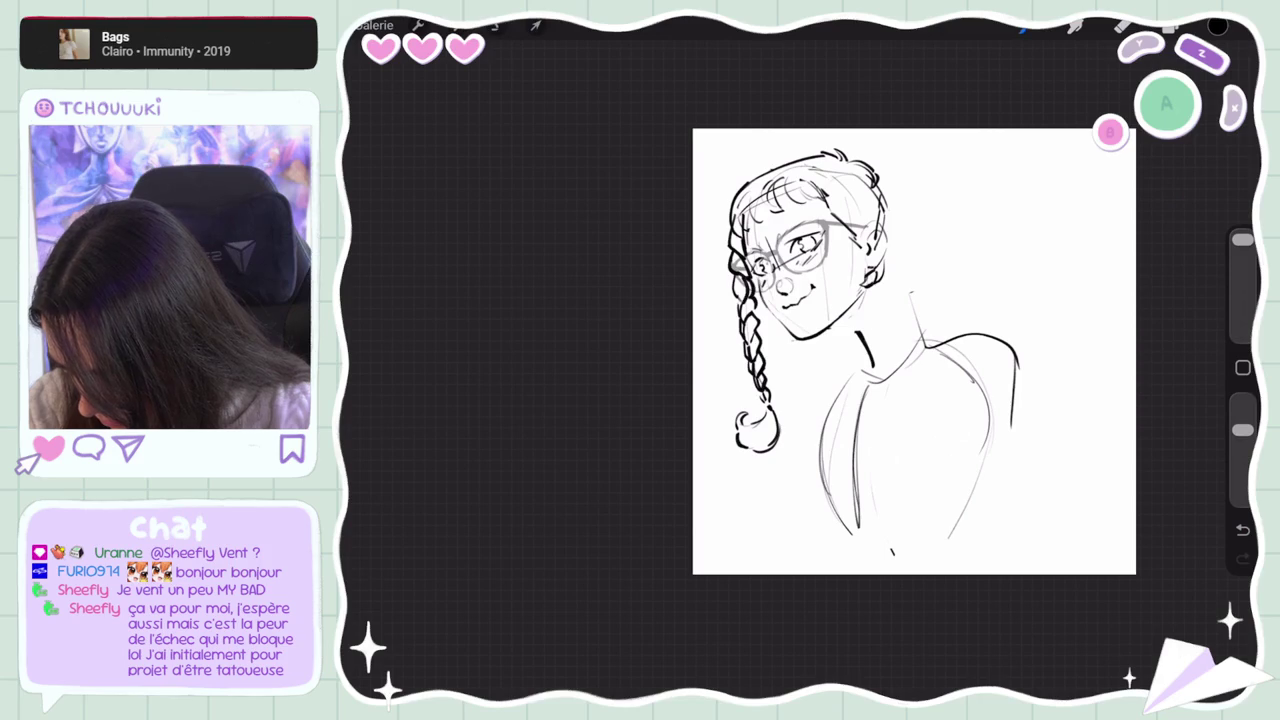
Ink the braid's plaits with darker strokes at higher brush opacity, then zoom out
{"action": "mouse_move", "coordinate": [1242, 430]}
{"action": "left_mouse_down"}
{"action": "mouse_move", "coordinate": [1242, 401]}
{"action": "mouse_move", "coordinate": [1242, 430]}
{"action": "left_mouse_up"}
{"action": "left_click", "coordinate": [1242, 530]}
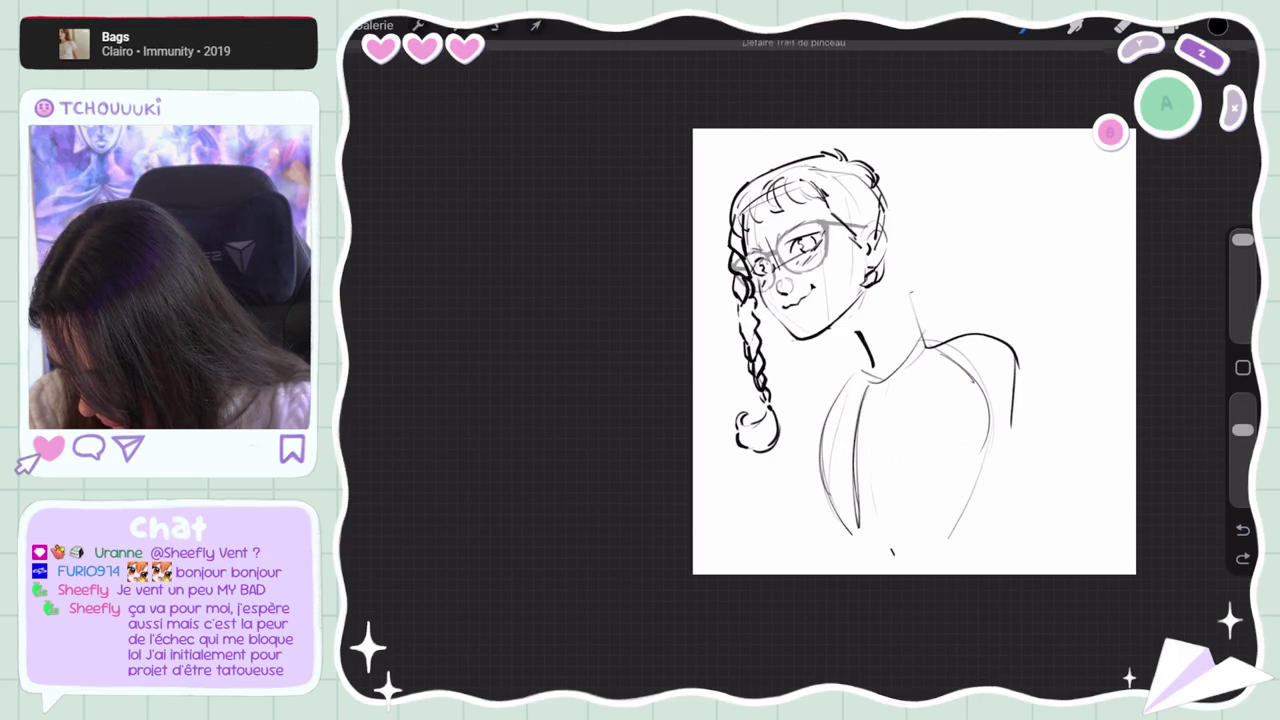
{"action": "left_click", "coordinate": [1242, 530]}
{"action": "left_click", "coordinate": [1242, 558]}
{"action": "left_click", "coordinate": [1242, 558]}
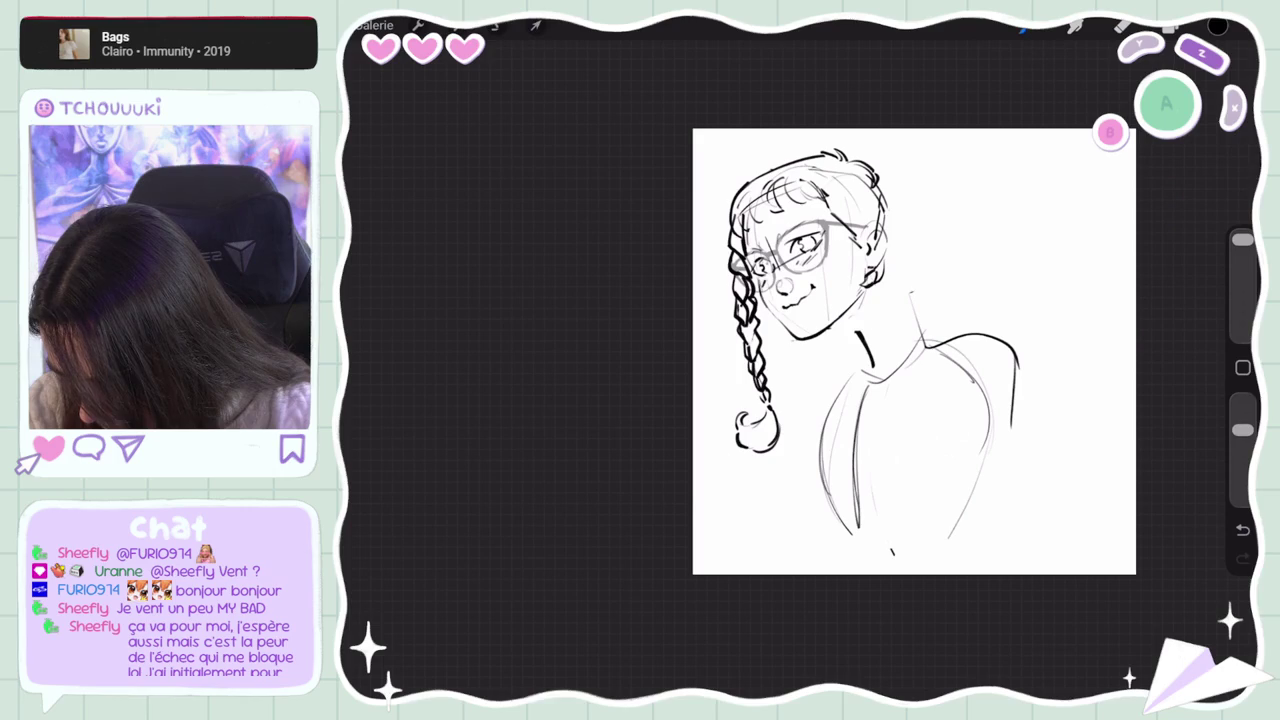
{"action": "left_click_drag", "start_coordinate": [1242, 429], "coordinate": [1242, 401]}
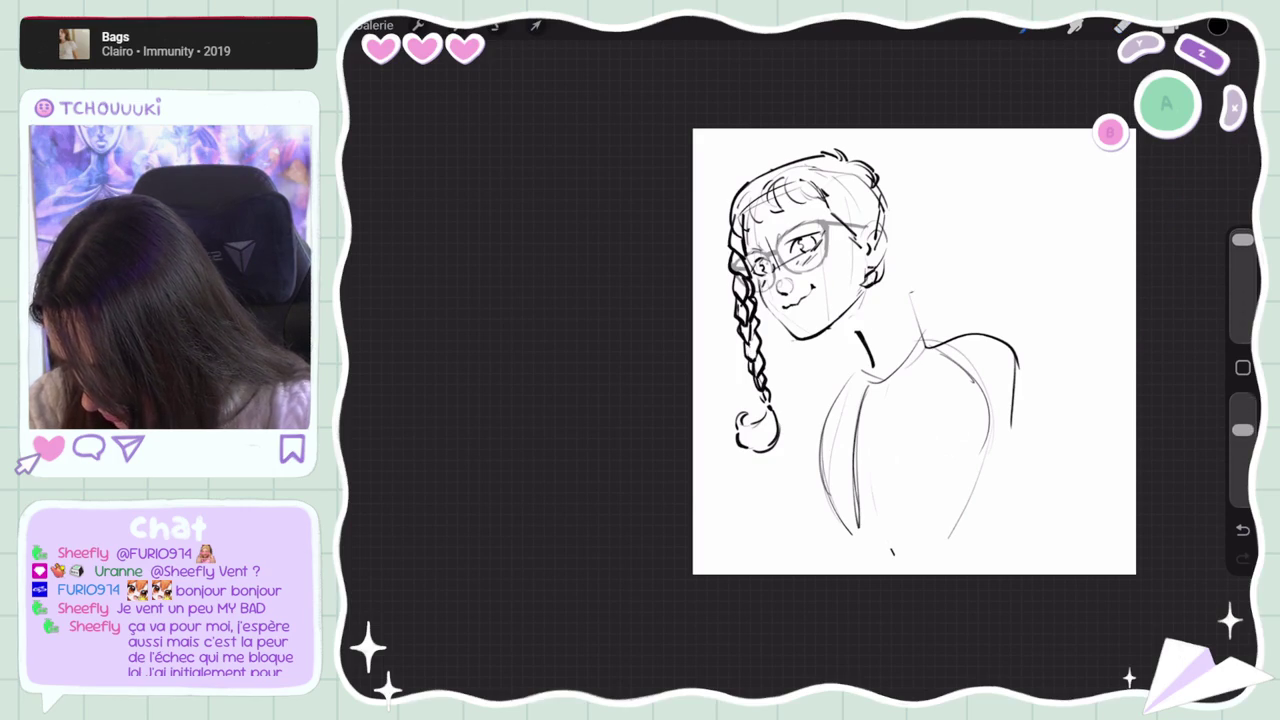
{"action": "scroll", "coordinate": [914, 351], "scroll_direction": "down", "scroll_amount": 3}
{"action": "scroll", "coordinate": [858, 310], "scroll_direction": "down", "scroll_amount": 3}
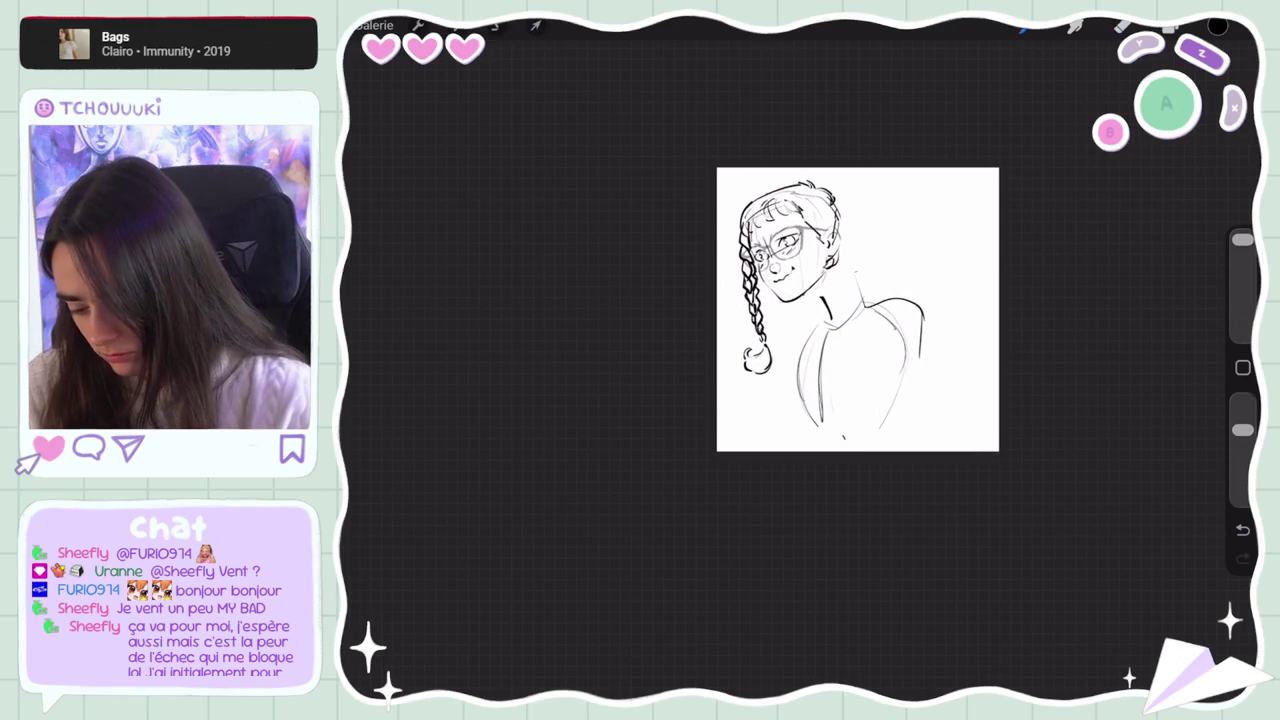
Lasso the torso and shoulder area on Calque 1 as a trial transform, then deselect
{"action": "scroll", "coordinate": [858, 310], "scroll_direction": "up", "scroll_amount": 3}
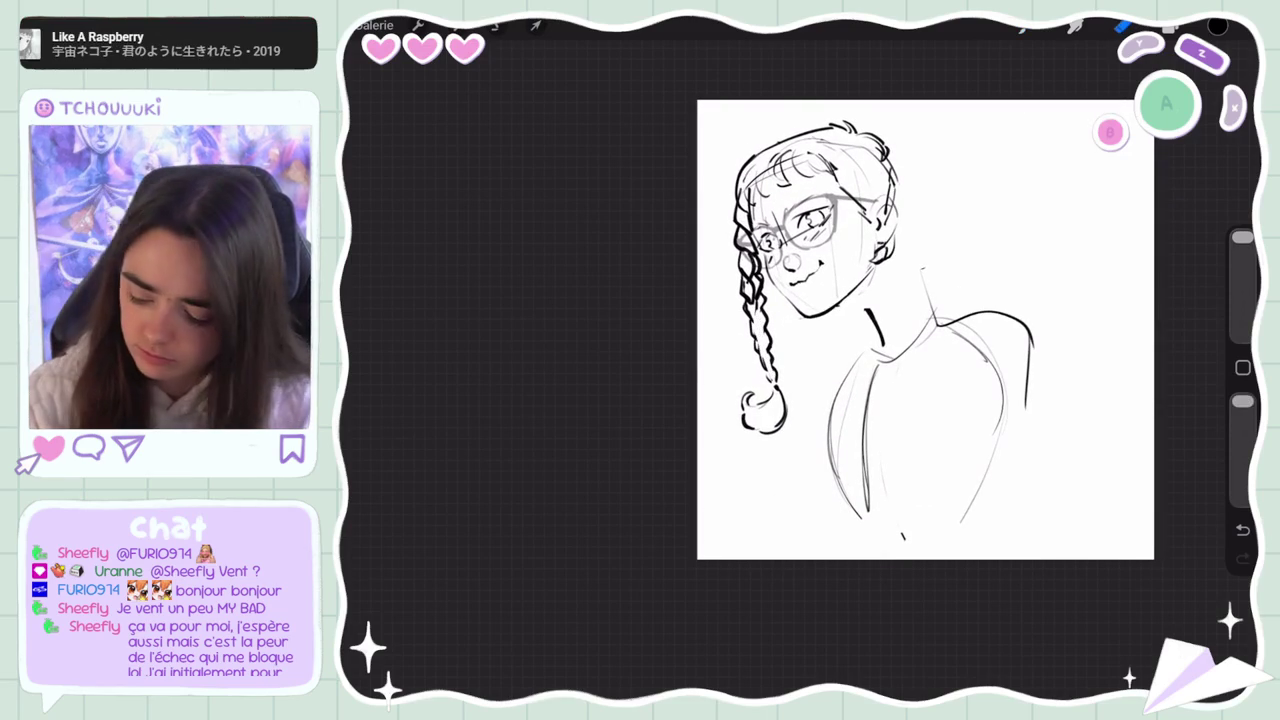
{"action": "scroll", "coordinate": [925, 330], "scroll_direction": "down", "scroll_amount": 1}
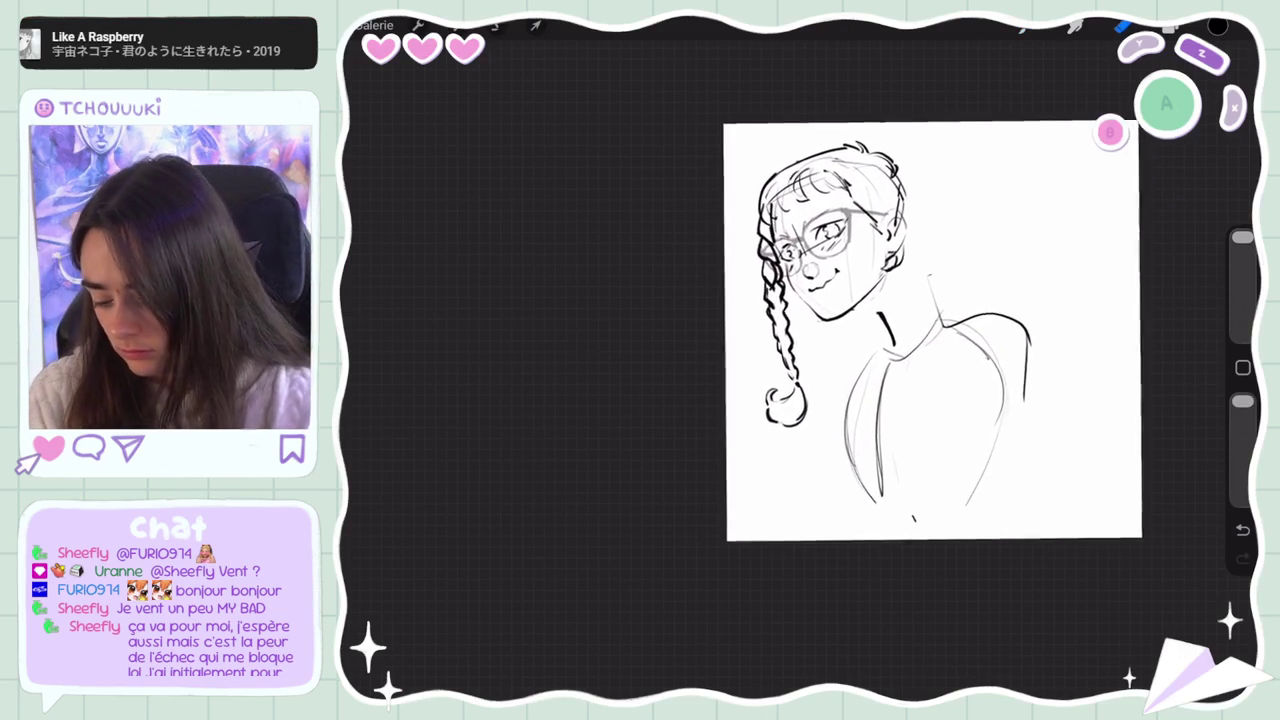
{"action": "left_click", "coordinate": [1170, 25]}
{"action": "left_click", "coordinate": [1065, 257]}
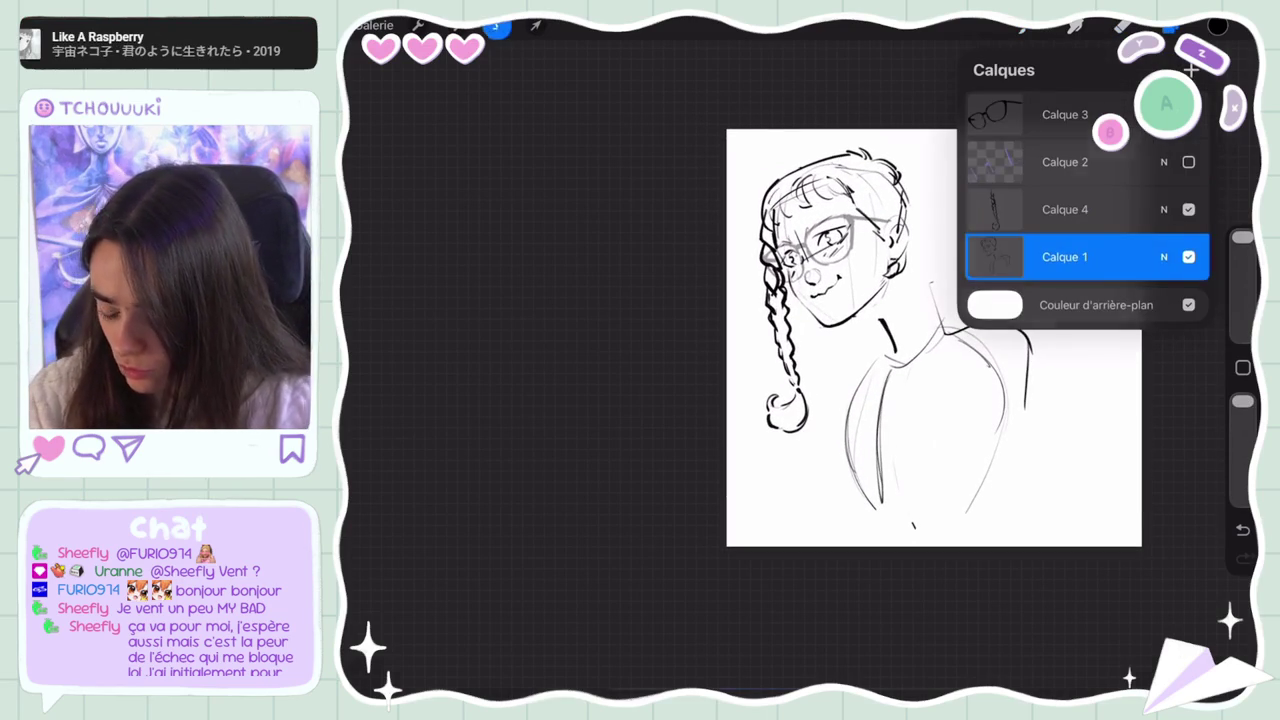
{"action": "left_click", "coordinate": [497, 25]}
{"action": "left_click_drag", "start_coordinate": [930, 260], "coordinate": [870, 300]}
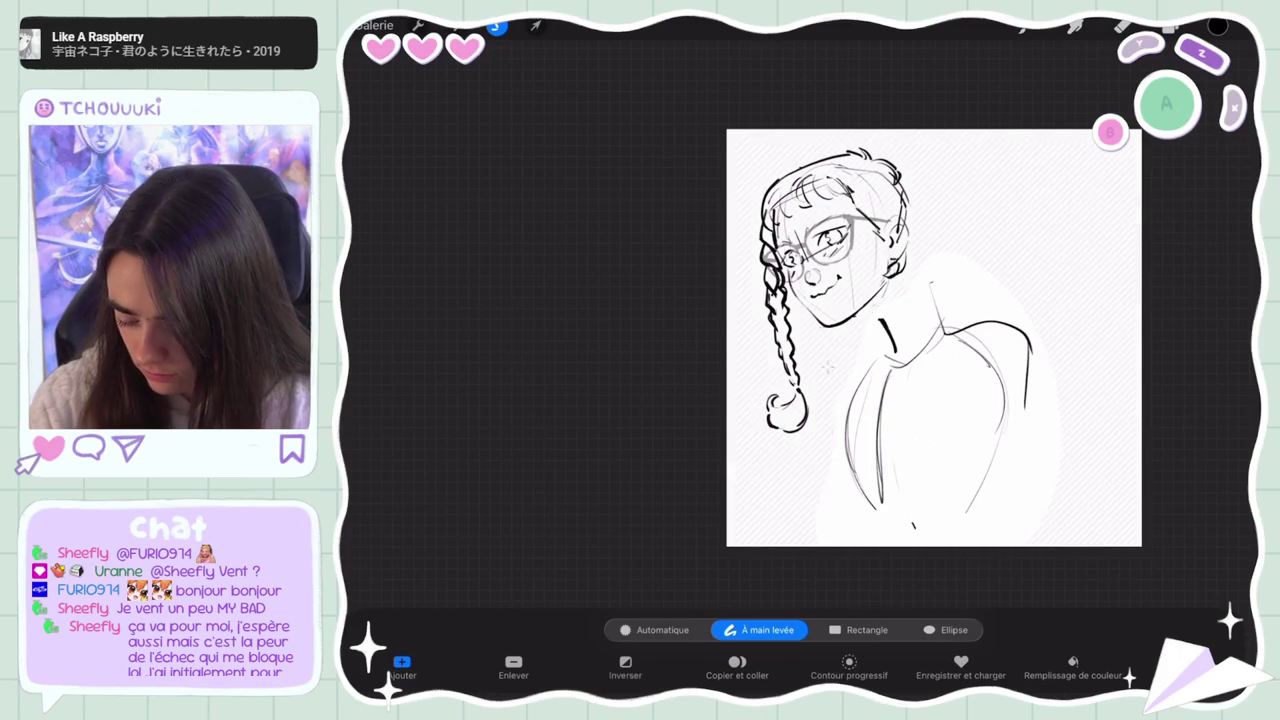
{"action": "left_click", "coordinate": [536, 25]}
{"action": "left_click", "coordinate": [1122, 25]}
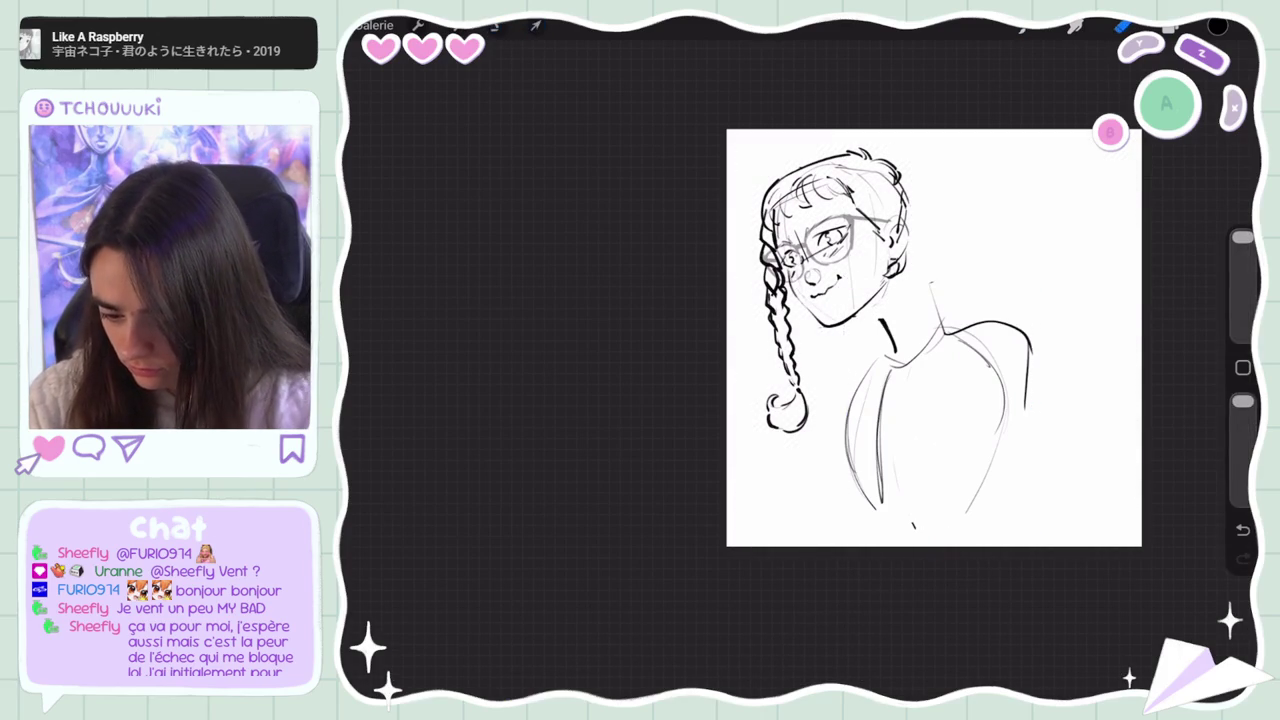
Select Calque 4, Calque 3, Calque 2 and Calque 1 together in the Layers panel
{"action": "left_click", "coordinate": [1168, 25]}
{"action": "left_click", "coordinate": [1065, 209]}
{"action": "left_click_drag", "start_coordinate": [1040, 162], "coordinate": [1110, 162]}
{"action": "left_click_drag", "start_coordinate": [1040, 114], "coordinate": [1110, 114]}
{"action": "left_click_drag", "start_coordinate": [1040, 257], "coordinate": [1100, 257]}
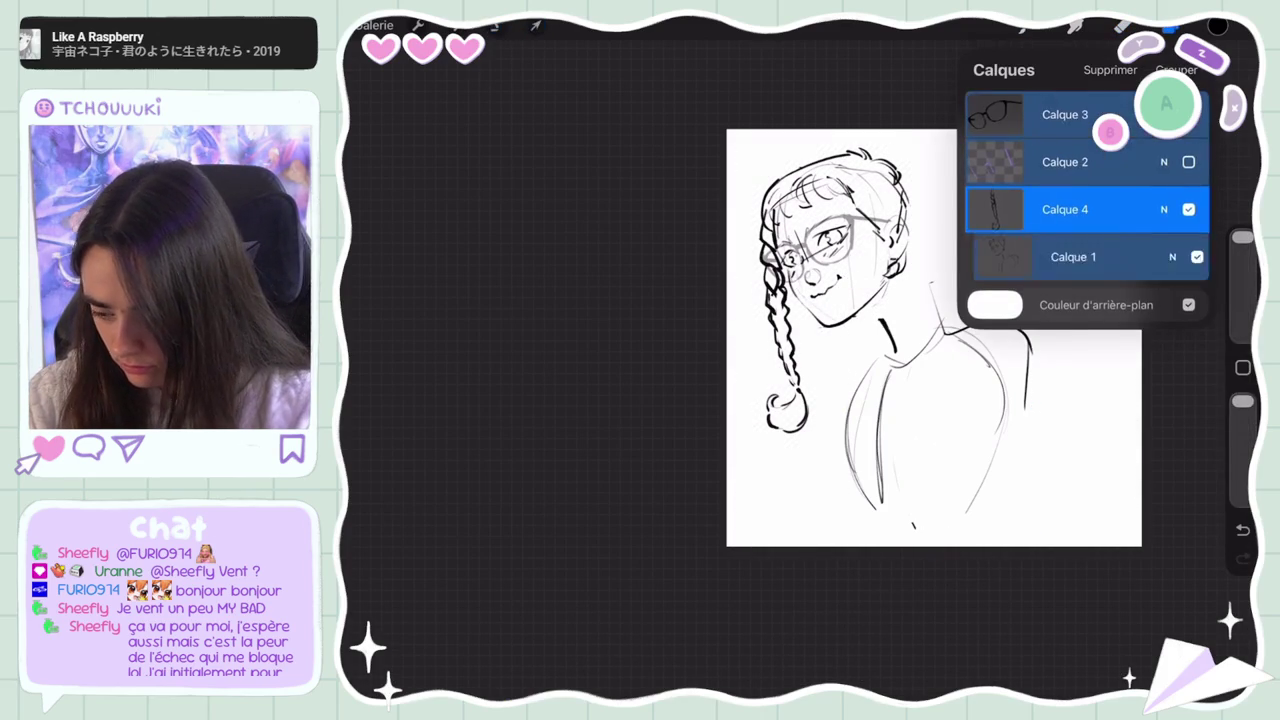
{"action": "left_click", "coordinate": [536, 25]}
Lasso the head and braid and nudge them slightly to the right
{"action": "left_click", "coordinate": [497, 25]}
{"action": "mouse_move", "coordinate": [700, 379]}
{"action": "left_mouse_down"}
{"action": "mouse_move", "coordinate": [850, 340]}
{"action": "mouse_move", "coordinate": [700, 379]}
{"action": "left_mouse_up"}
{"action": "left_click", "coordinate": [536, 25]}
{"action": "left_click", "coordinate": [1122, 25]}
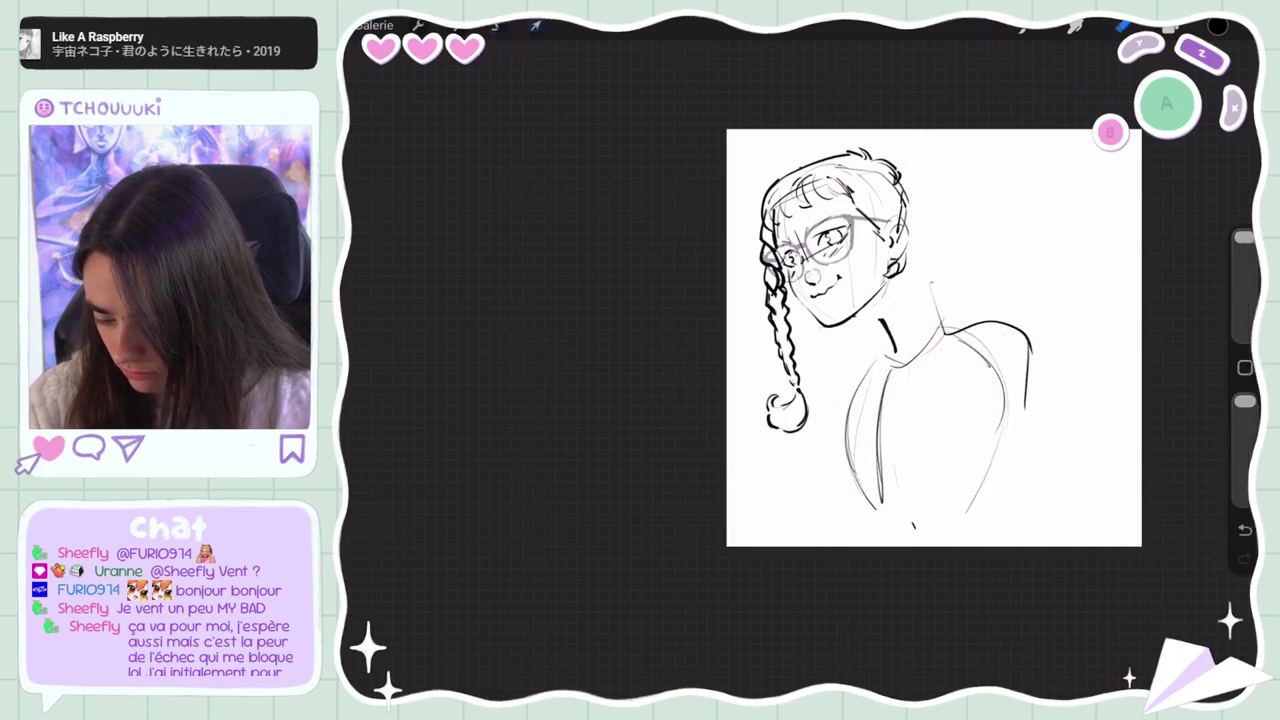
{"action": "left_click", "coordinate": [536, 25]}
{"action": "mouse_move", "coordinate": [850, 290]}
{"action": "left_mouse_down"}
{"action": "mouse_move", "coordinate": [878, 290]}
{"action": "mouse_move", "coordinate": [860, 292]}
{"action": "left_mouse_up"}
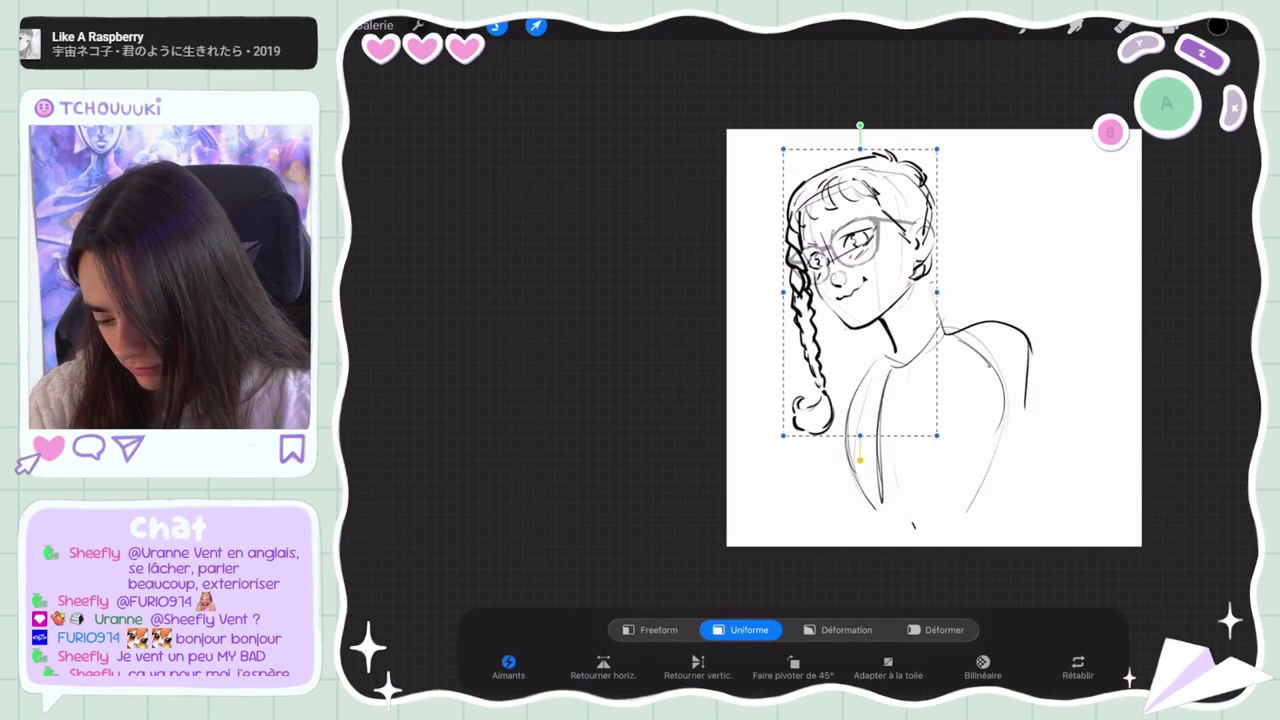
{"action": "left_click", "coordinate": [1170, 26]}
Lasso the neck on Calque 1, rotate it slightly counterclockwise, and erase part of the neck line
{"action": "left_click", "coordinate": [1065, 257]}
{"action": "left_click", "coordinate": [873, 340]}
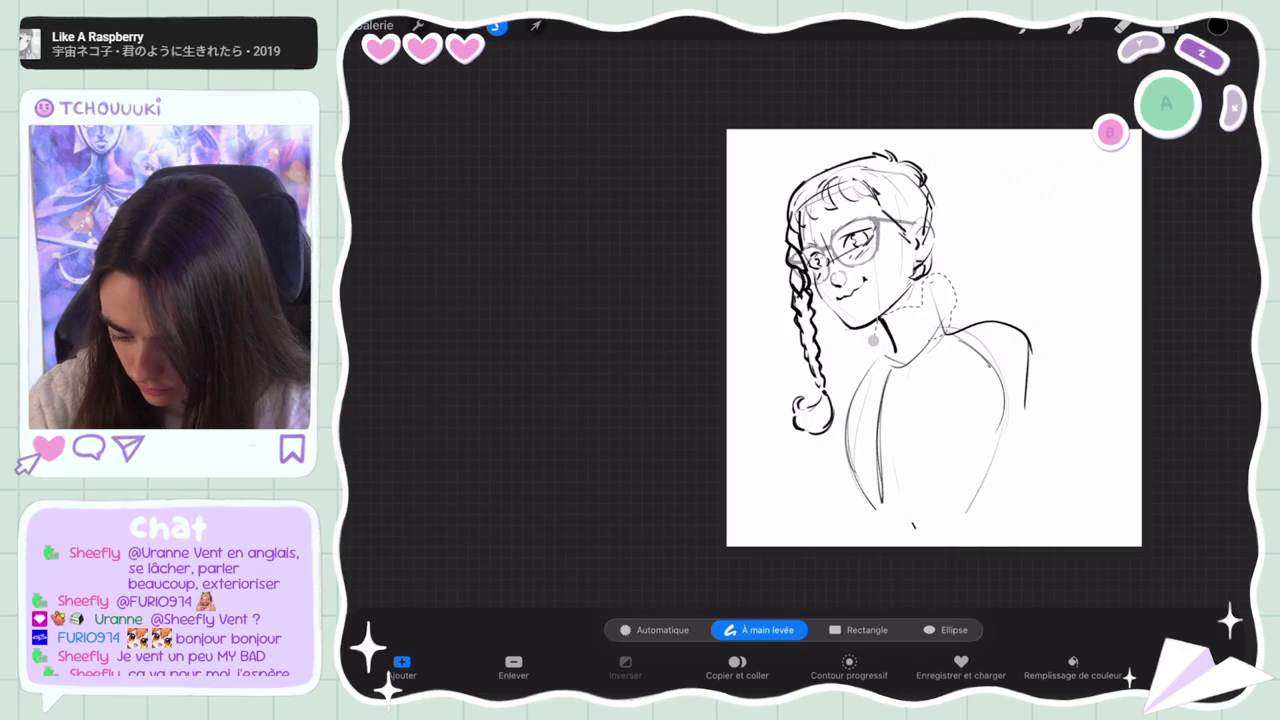
{"action": "left_click", "coordinate": [873, 340]}
{"action": "left_click", "coordinate": [536, 26]}
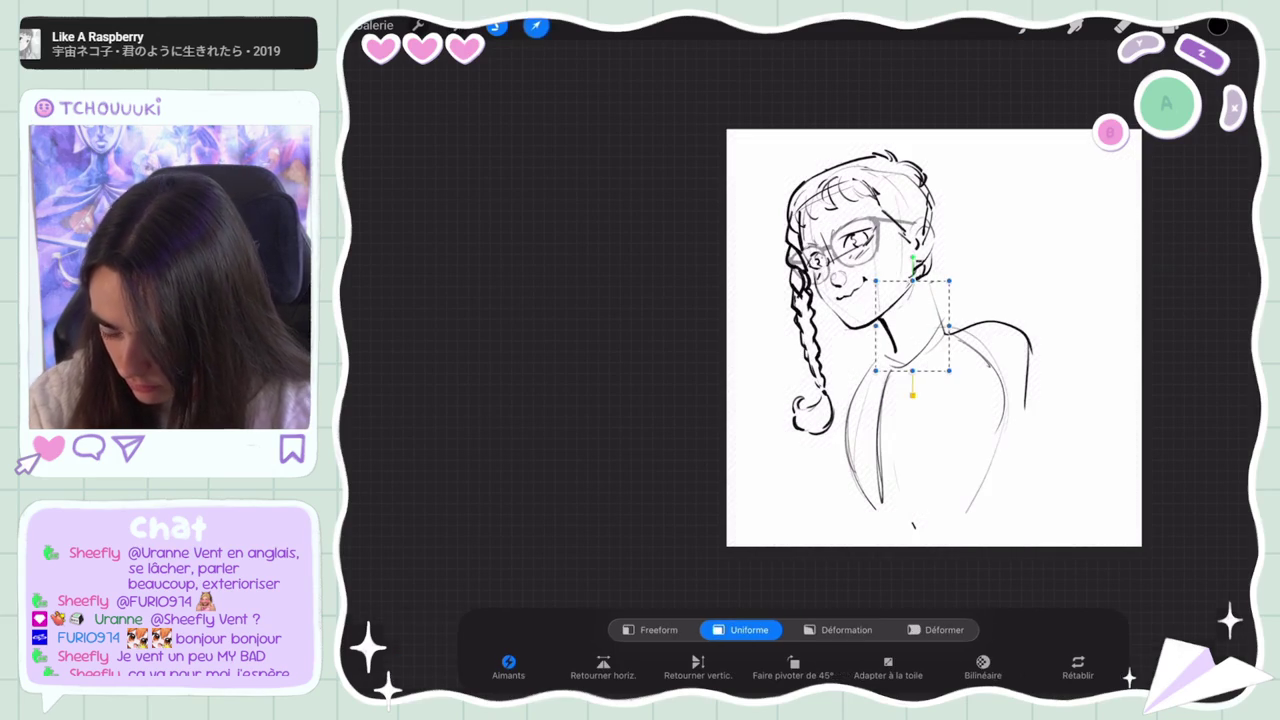
{"action": "left_click_drag", "start_coordinate": [913, 248], "coordinate": [896, 262]}
{"action": "left_click", "coordinate": [536, 26]}
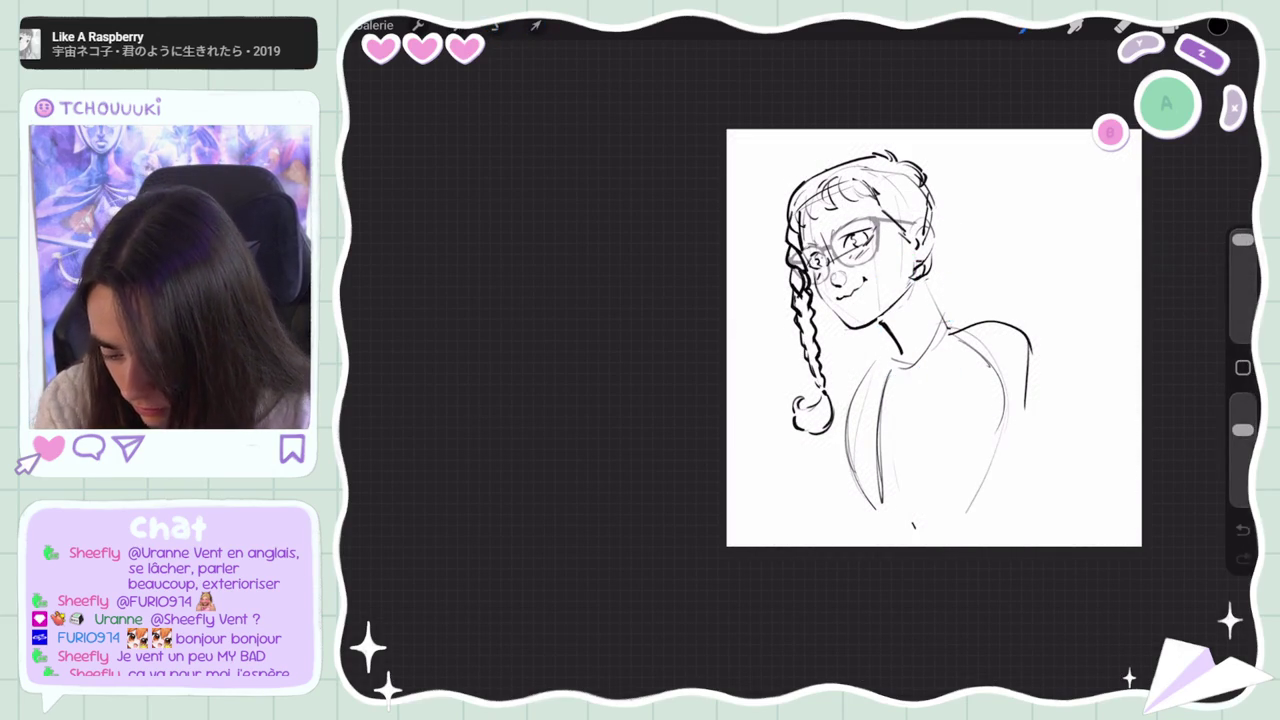
{"action": "left_click", "coordinate": [1123, 26]}
{"action": "left_click_drag", "start_coordinate": [882, 322], "coordinate": [902, 350]}
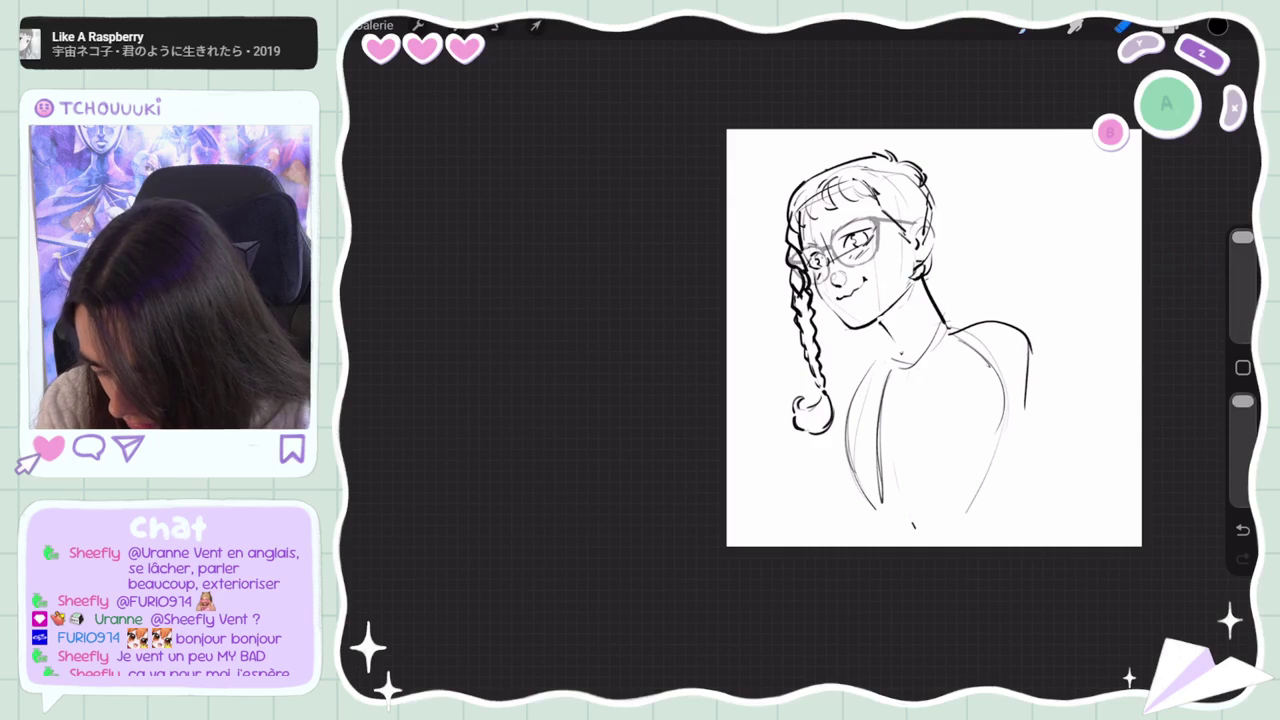
Lower the eraser opacity and undo the trial neck and shoulder strokes
{"action": "left_click_drag", "start_coordinate": [1242, 401], "coordinate": [1242, 430]}
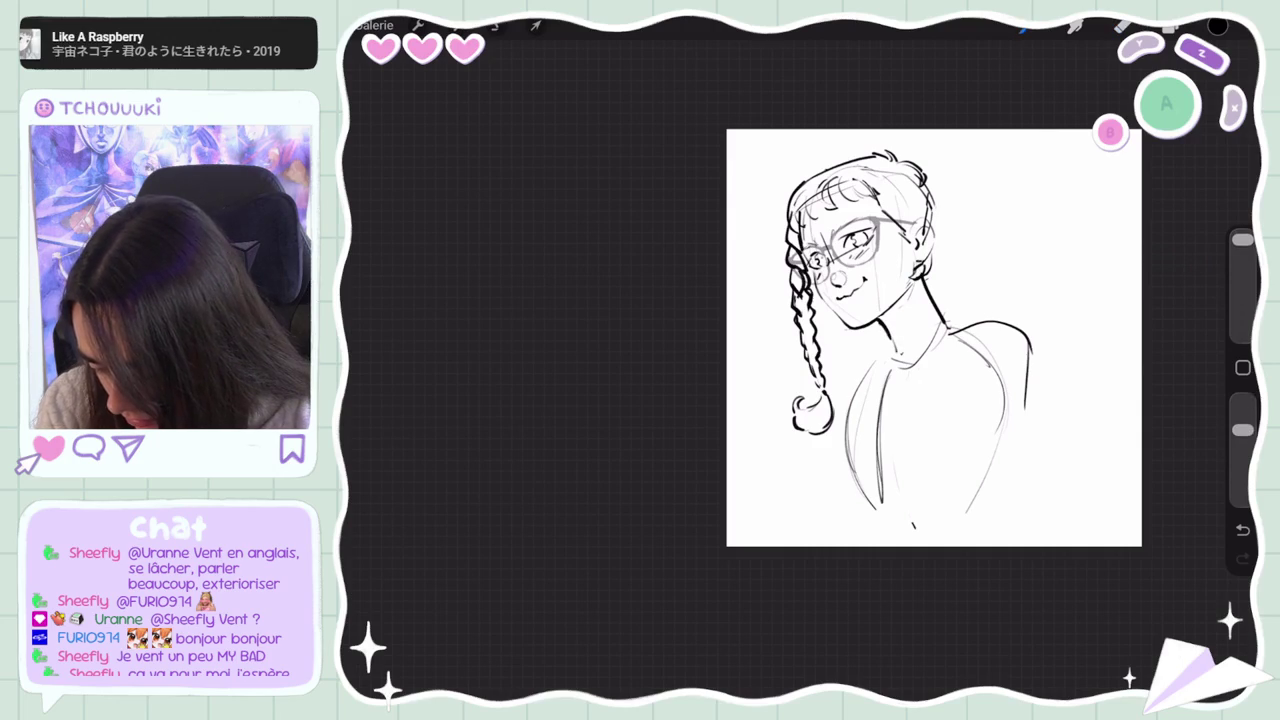
{"action": "key", "text": "ctrl+z"}
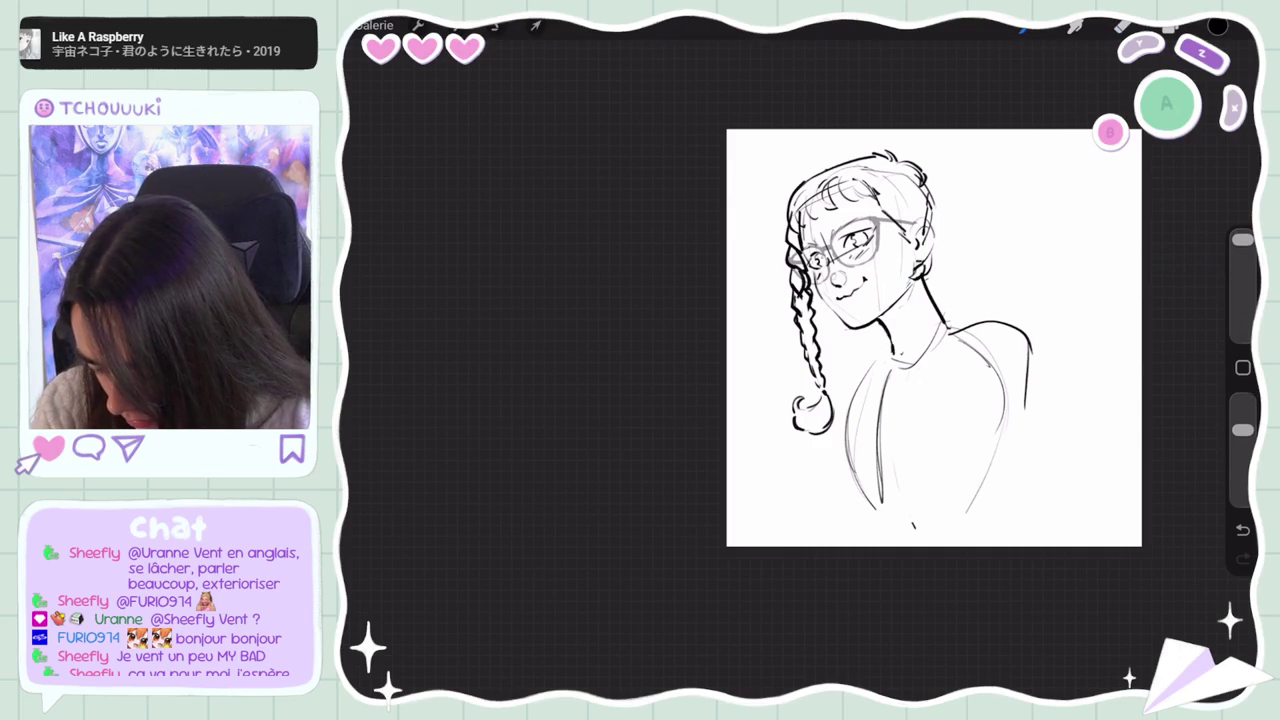
{"action": "left_click_drag", "start_coordinate": [868, 352], "coordinate": [828, 388]}
{"action": "key", "text": "ctrl+z"}
{"action": "key", "text": "ctrl+z"}
{"action": "key", "text": "ctrl+z"}
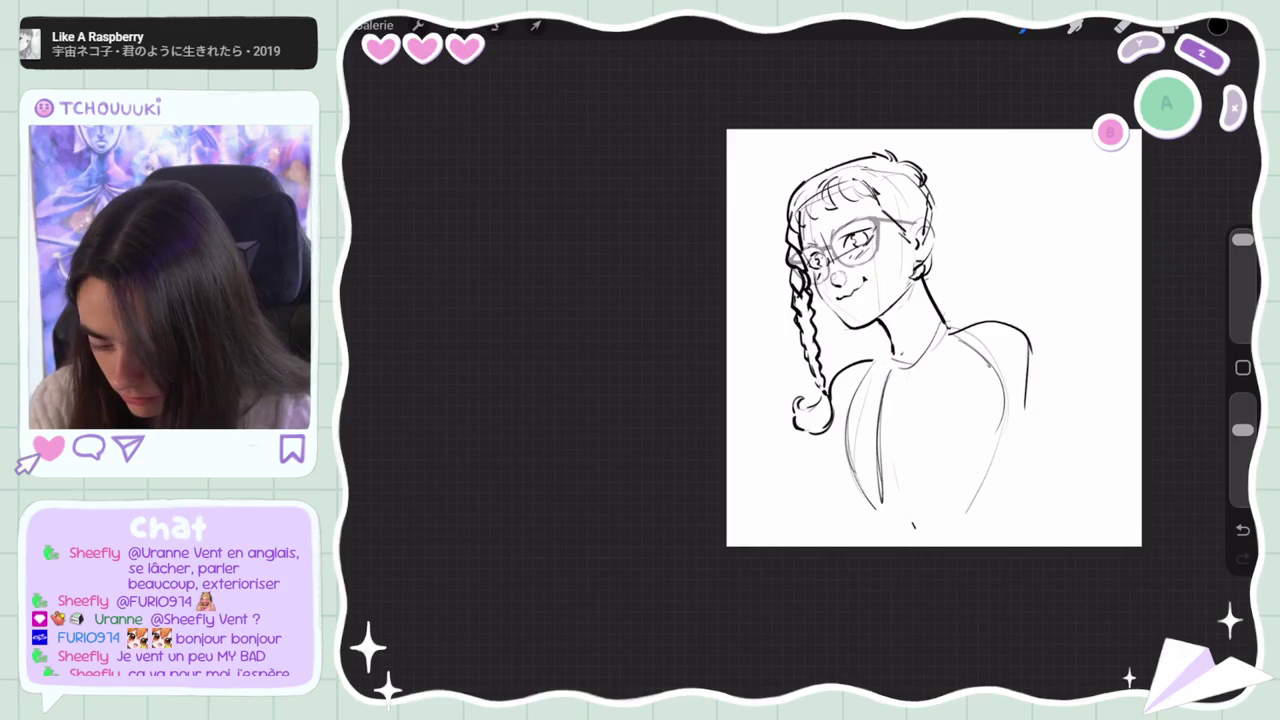
{"action": "key", "text": "ctrl+z"}
{"action": "key", "text": "ctrl+z"}
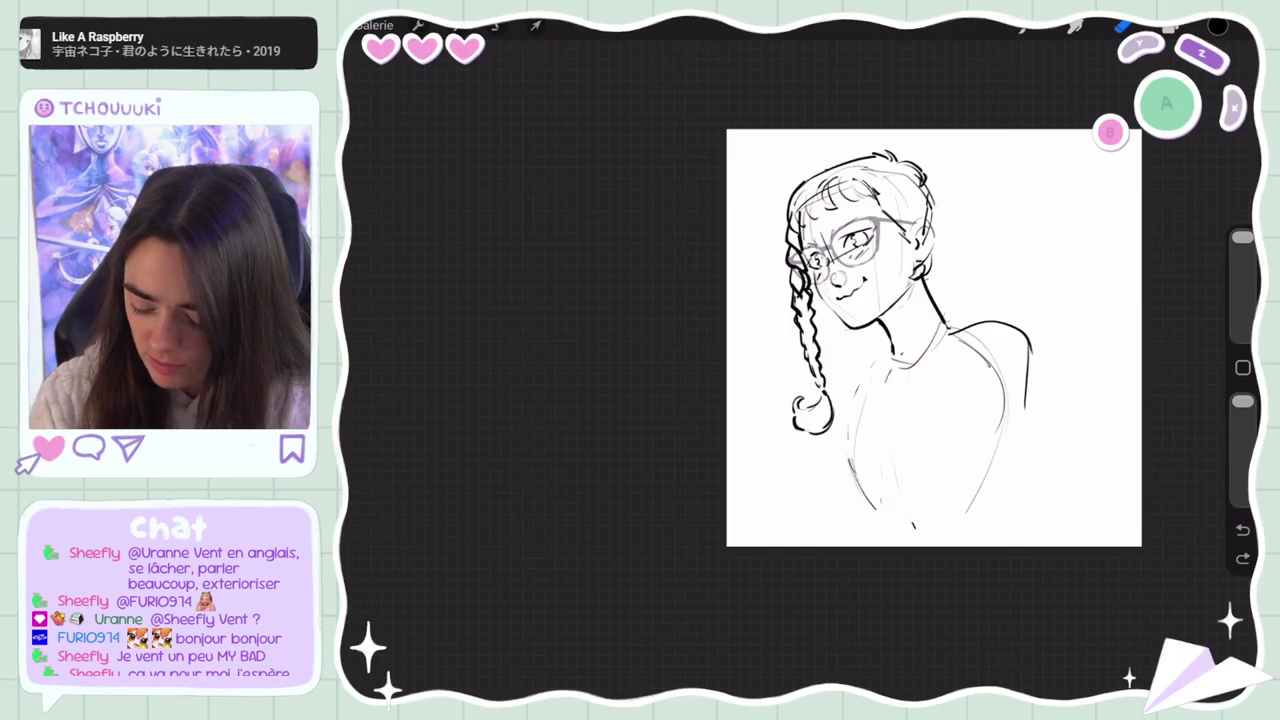
Lasso the torso below the neck, transform it away, and undo the thick neck stroke
{"action": "left_click", "coordinate": [497, 25]}
{"action": "mouse_move", "coordinate": [870, 348]}
{"action": "left_mouse_down"}
{"action": "mouse_move", "coordinate": [945, 335]}
{"action": "mouse_move", "coordinate": [870, 348]}
{"action": "left_mouse_up"}
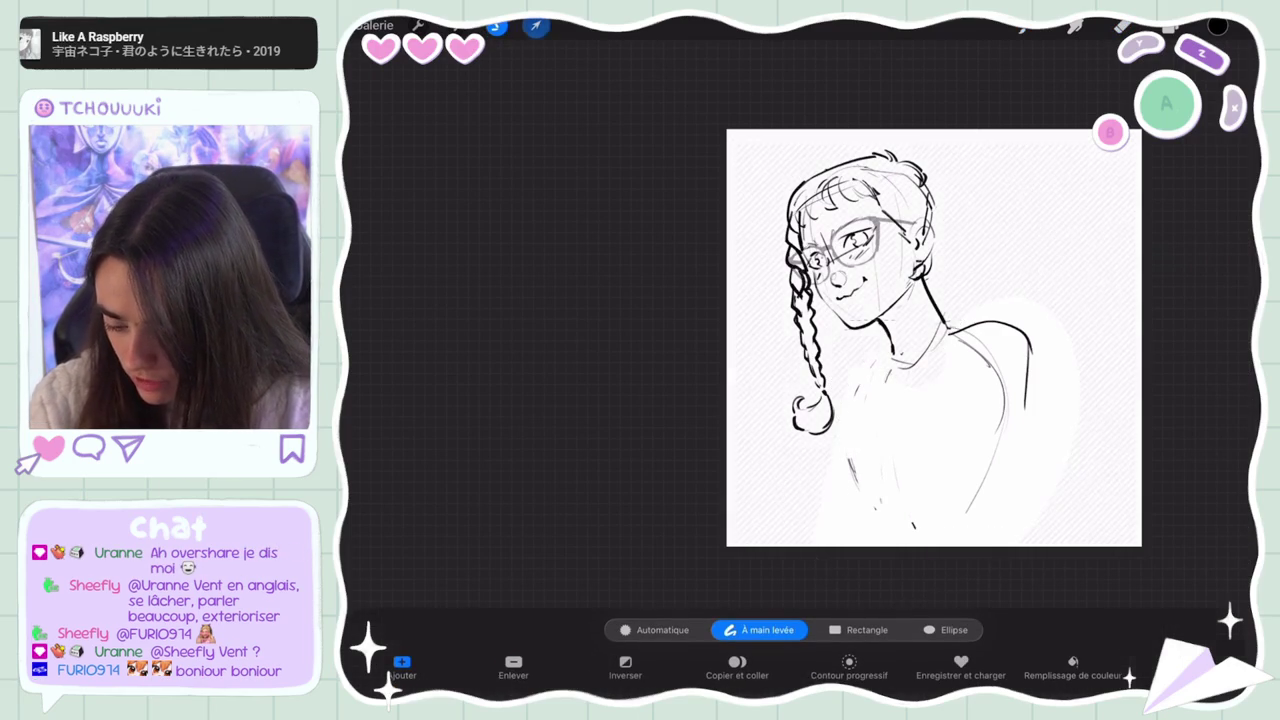
{"action": "left_click", "coordinate": [536, 25]}
{"action": "left_click", "coordinate": [536, 25]}
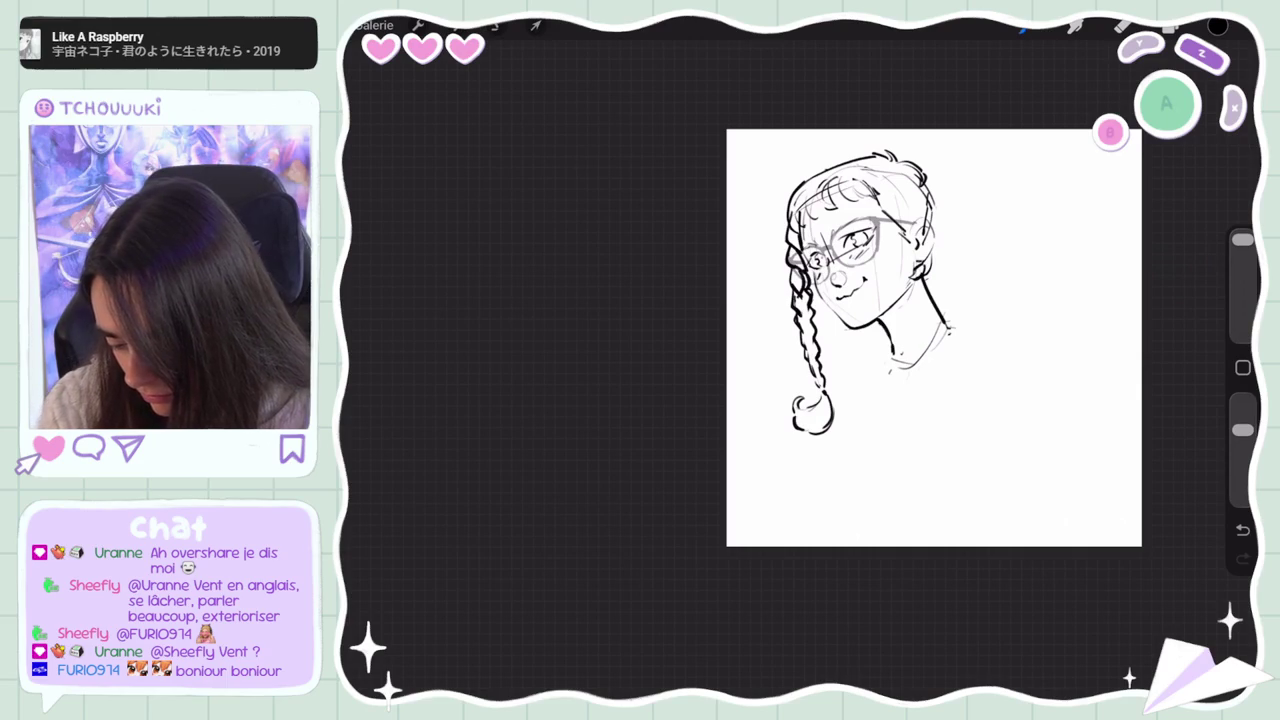
{"action": "key", "text": "ctrl+z"}
Choose the first favourite brush with 10% size and 100% opacity
{"action": "left_click", "coordinate": [1123, 25]}
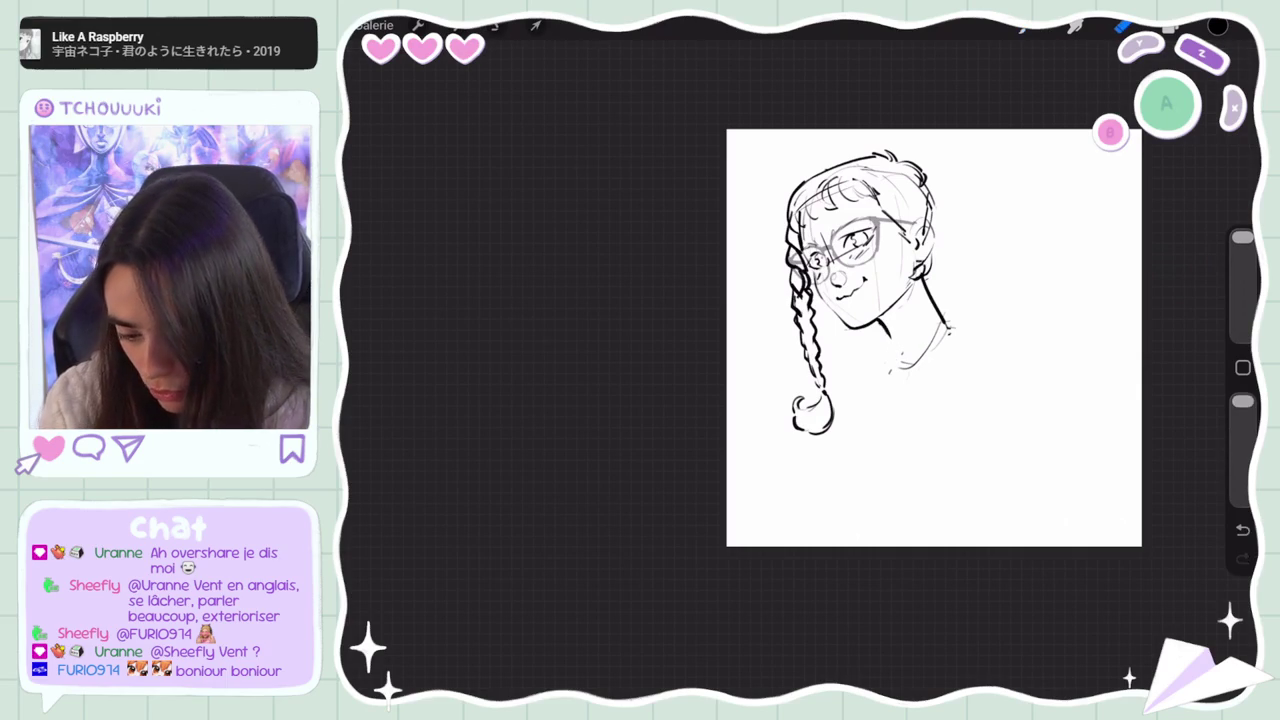
{"action": "left_click", "coordinate": [1123, 25]}
{"action": "left_click", "coordinate": [1125, 118]}
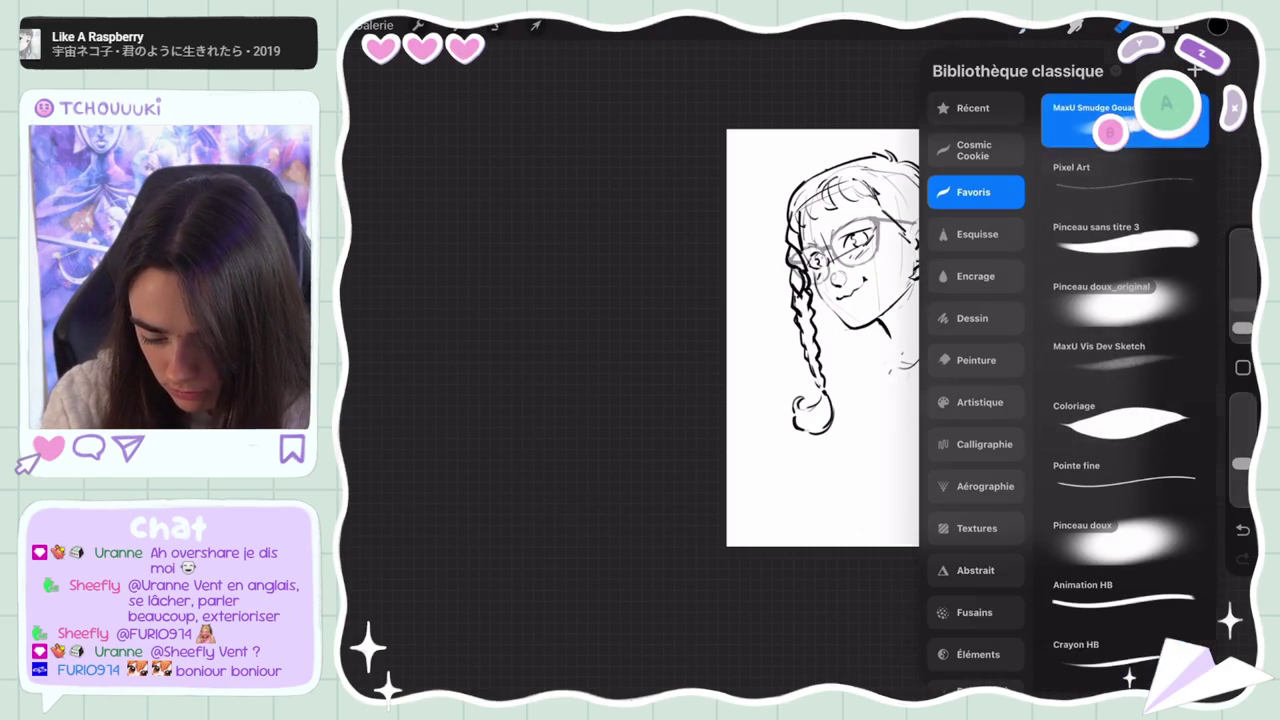
{"action": "left_click", "coordinate": [1123, 25]}
{"action": "left_click_drag", "start_coordinate": [1242, 237], "coordinate": [1242, 301]}
{"action": "left_click_drag", "start_coordinate": [1242, 463], "coordinate": [1242, 401]}
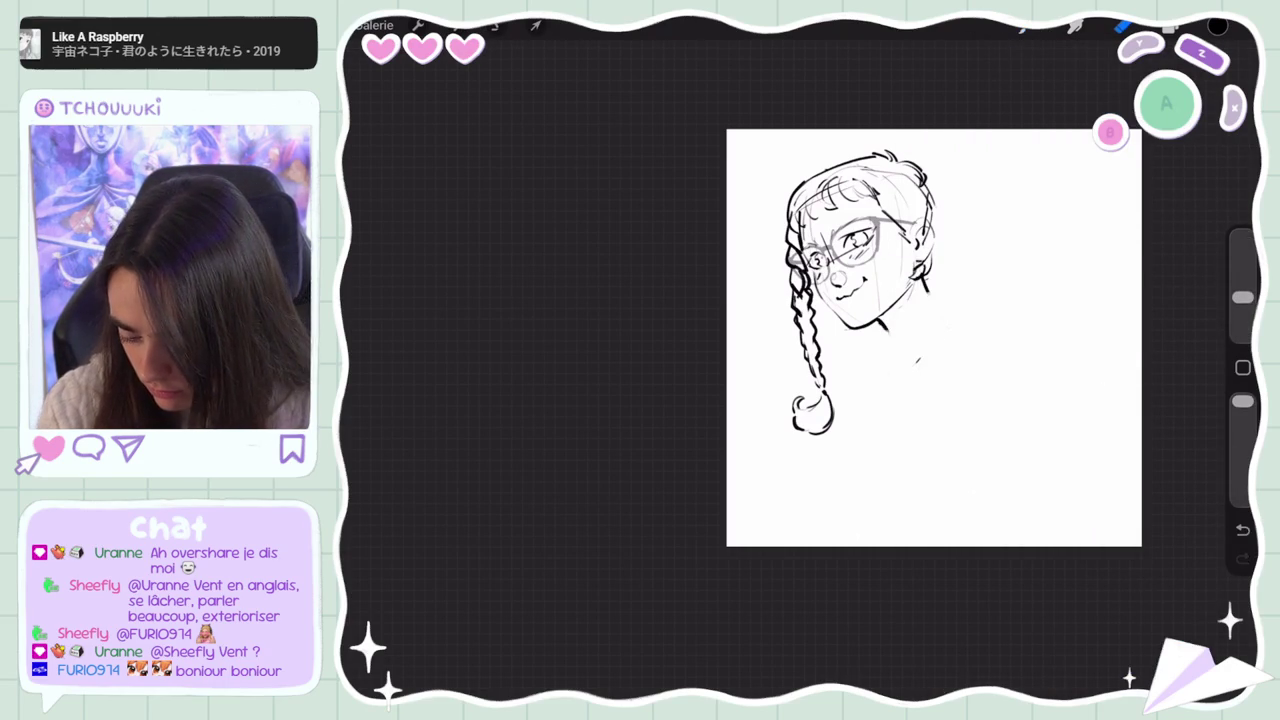
Sketch trial shoulder arcs from the braid and undo them
{"action": "left_click", "coordinate": [1170, 25]}
{"action": "left_click_drag", "start_coordinate": [928, 370], "coordinate": [1058, 343]}
{"action": "left_click_drag", "start_coordinate": [868, 405], "coordinate": [956, 312]}
{"action": "left_click", "coordinate": [1242, 530]}
{"action": "mouse_move", "coordinate": [868, 413]}
{"action": "left_mouse_down"}
{"action": "mouse_move", "coordinate": [998, 310]}
{"action": "mouse_move", "coordinate": [870, 408]}
{"action": "left_mouse_up"}
{"action": "key", "text": "ctrl+z"}
{"action": "key", "text": "ctrl+z"}
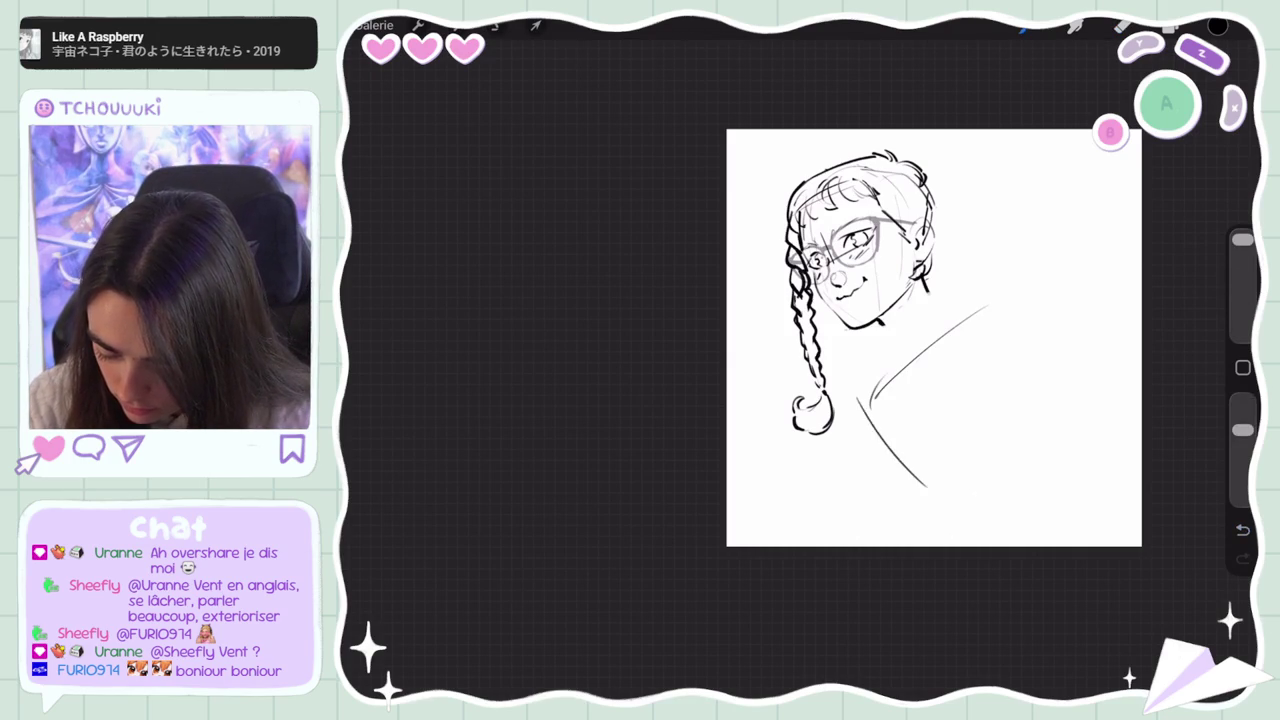
{"action": "key", "text": "ctrl+z"}
Sketch a diagonal shoulder line and a parallel arm line on the right side
{"action": "left_click_drag", "start_coordinate": [945, 484], "coordinate": [990, 503]}
{"action": "left_click_drag", "start_coordinate": [936, 364], "coordinate": [959, 400]}
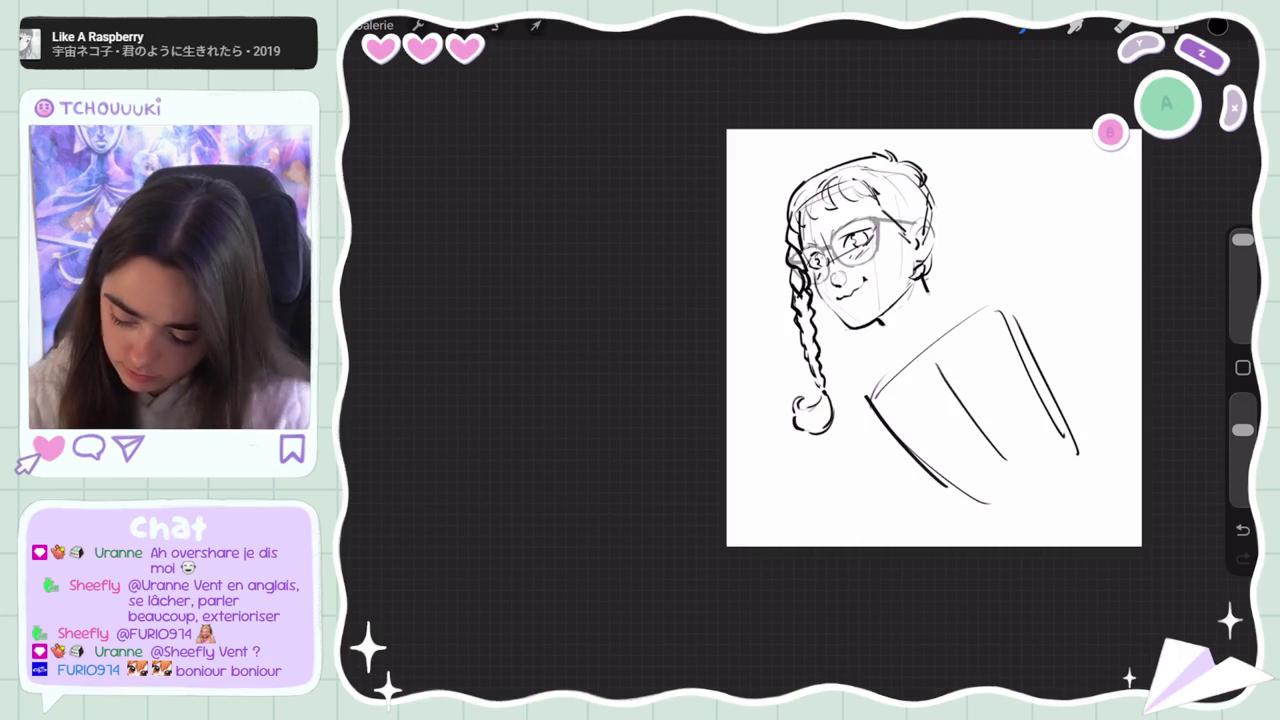
{"action": "key", "text": "ctrl+z"}
{"action": "key", "text": "ctrl+z"}
{"action": "key", "text": "ctrl+z"}
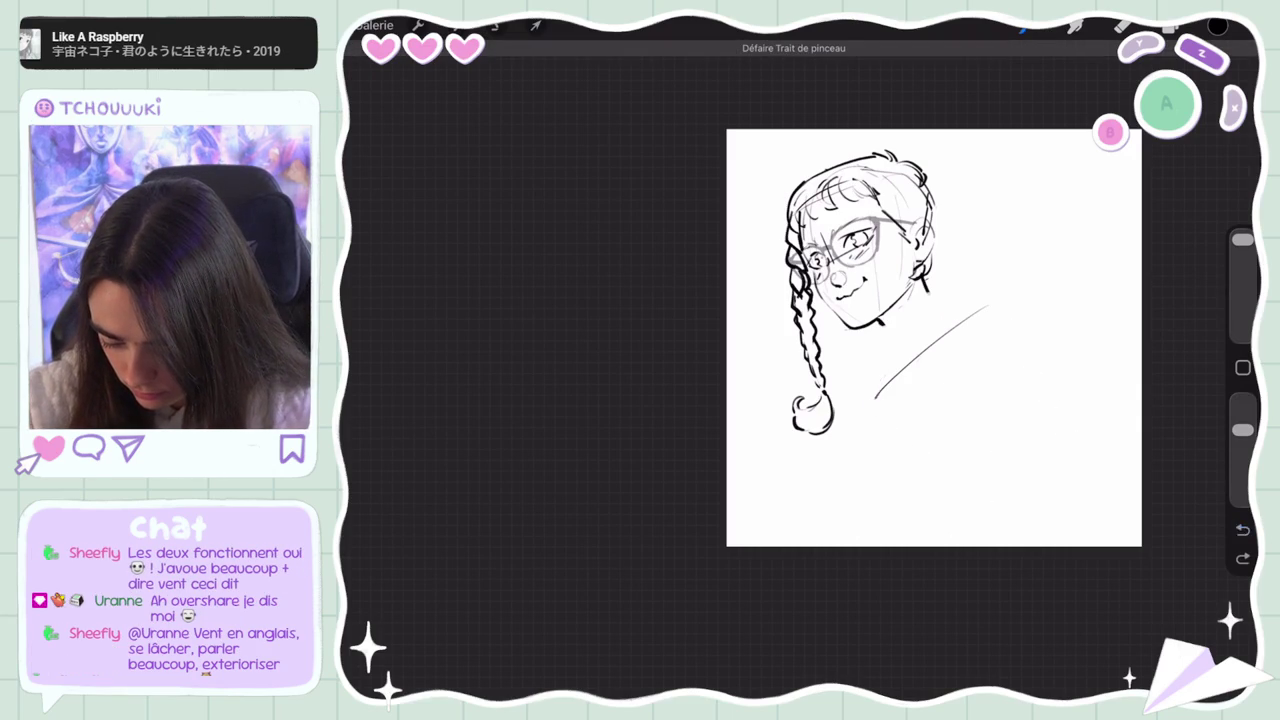
{"action": "left_click_drag", "start_coordinate": [946, 348], "coordinate": [906, 395]}
{"action": "left_click_drag", "start_coordinate": [976, 294], "coordinate": [884, 410]}
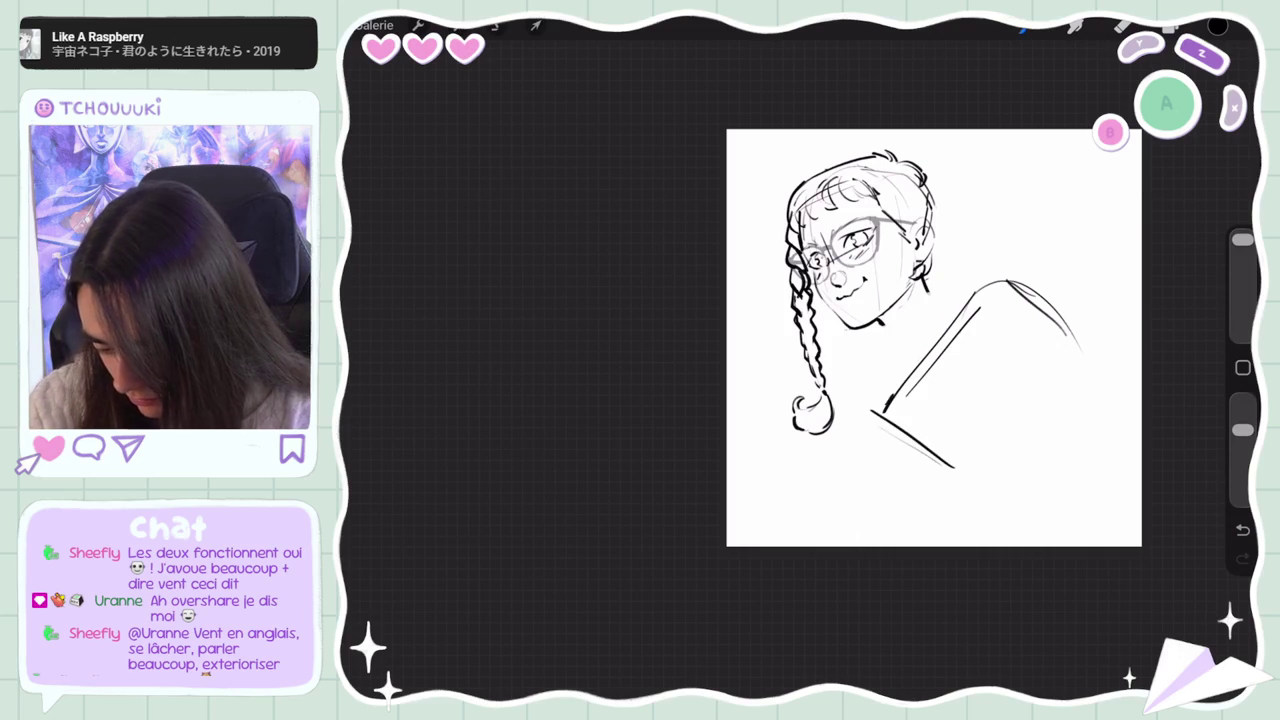
Erase the short neck stroke, the lower diagonal stroke and the diagonal shoulder line
{"action": "left_click", "coordinate": [1122, 26]}
{"action": "left_click_drag", "start_coordinate": [918, 286], "coordinate": [948, 302]}
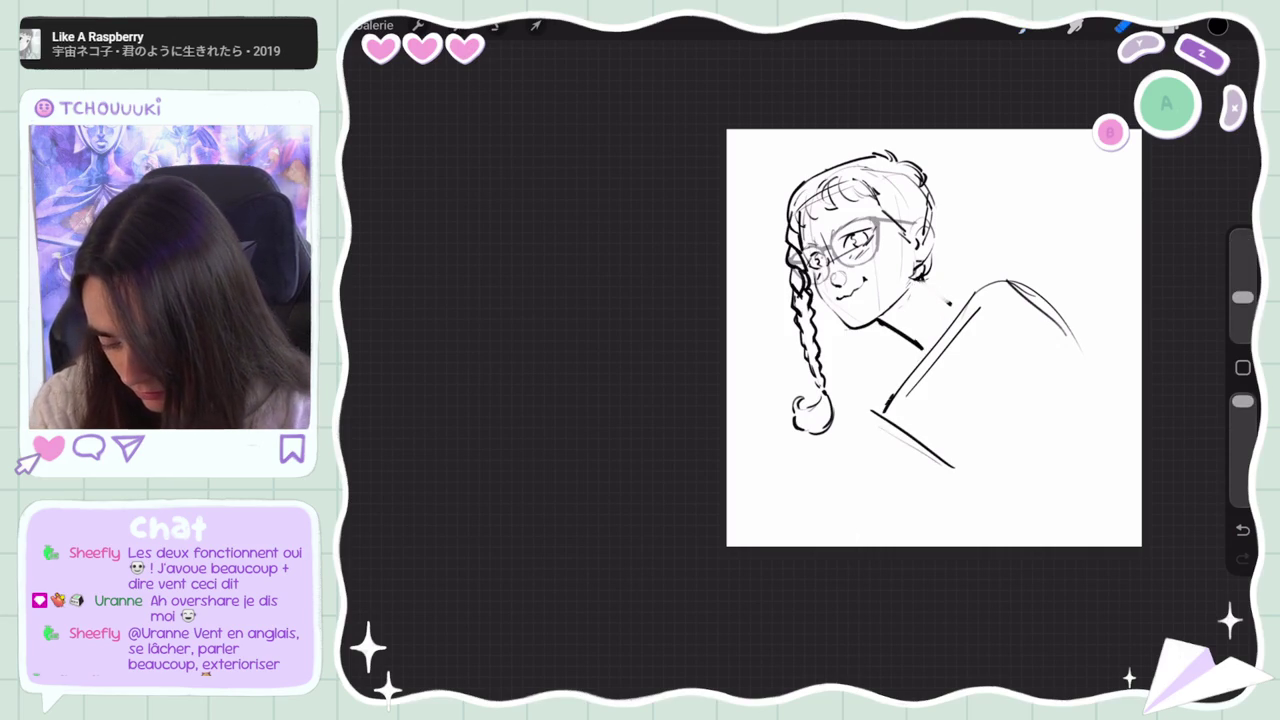
{"action": "left_click_drag", "start_coordinate": [872, 410], "coordinate": [955, 467]}
{"action": "key", "text": "b"}
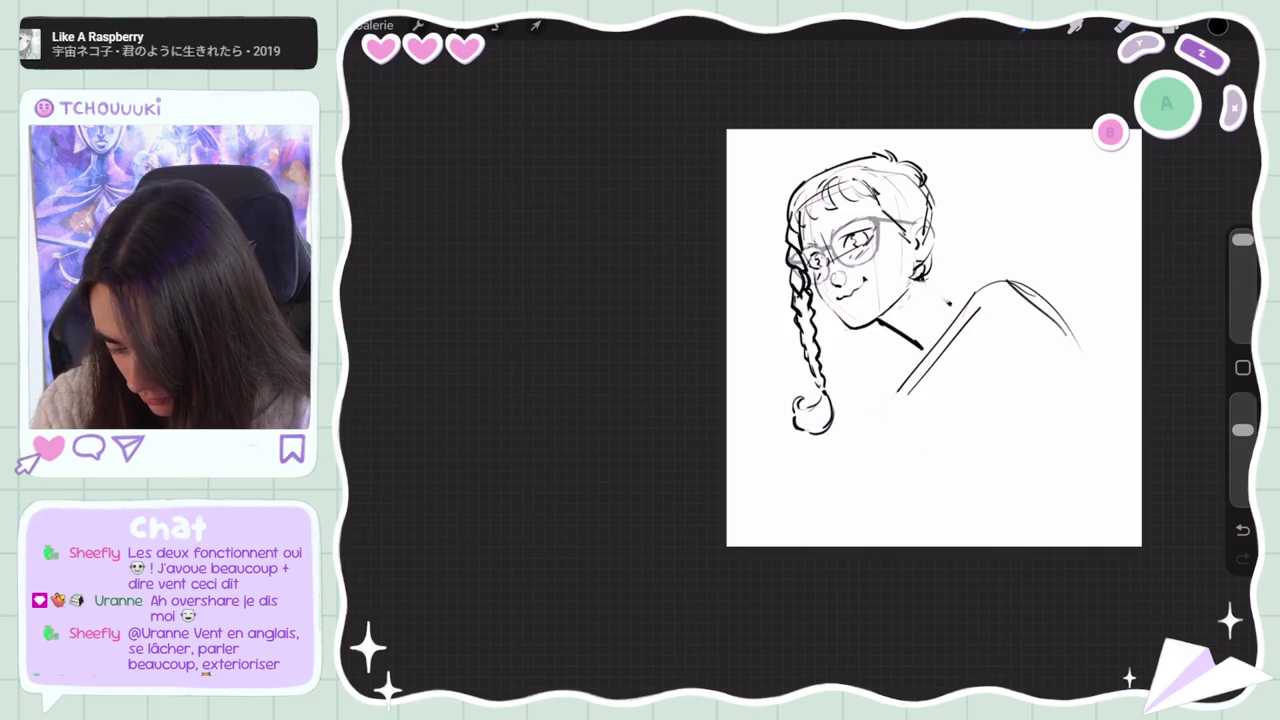
{"action": "left_click", "coordinate": [1122, 26]}
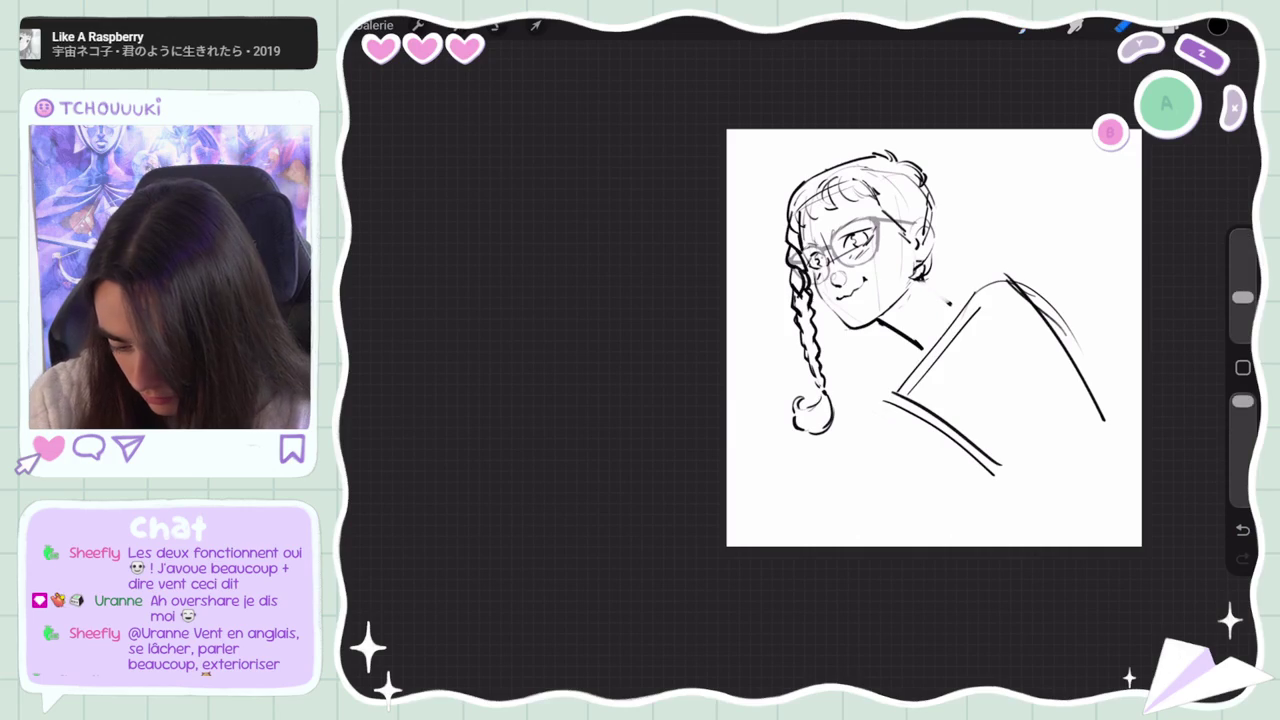
{"action": "left_click_drag", "start_coordinate": [1005, 282], "coordinate": [900, 392]}
{"action": "key", "text": "ctrl+z"}
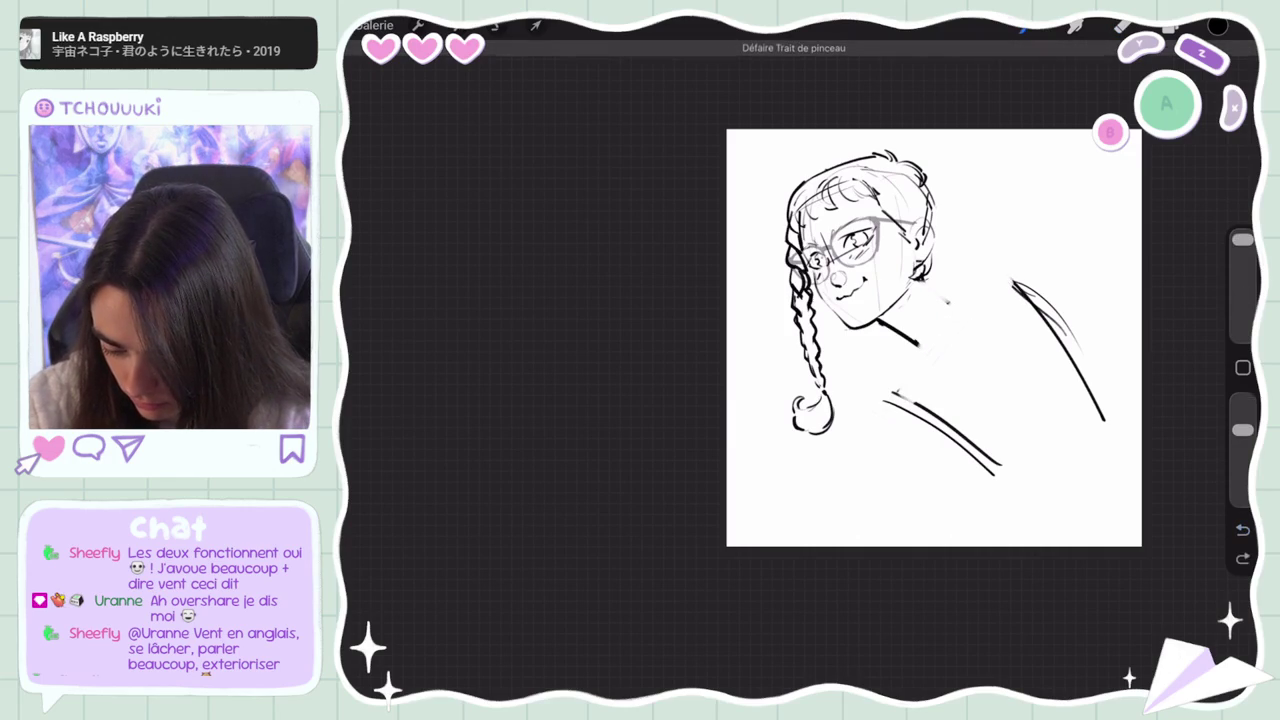
Try short strokes at the neck and below the shoulder, then undo most torso strokes
{"action": "left_click_drag", "start_coordinate": [965, 262], "coordinate": [957, 302]}
{"action": "key", "text": "ctrl+z"}
{"action": "left_click_drag", "start_coordinate": [900, 384], "coordinate": [896, 430]}
{"action": "key", "text": "ctrl+z"}
{"action": "left_click_drag", "start_coordinate": [902, 384], "coordinate": [897, 435]}
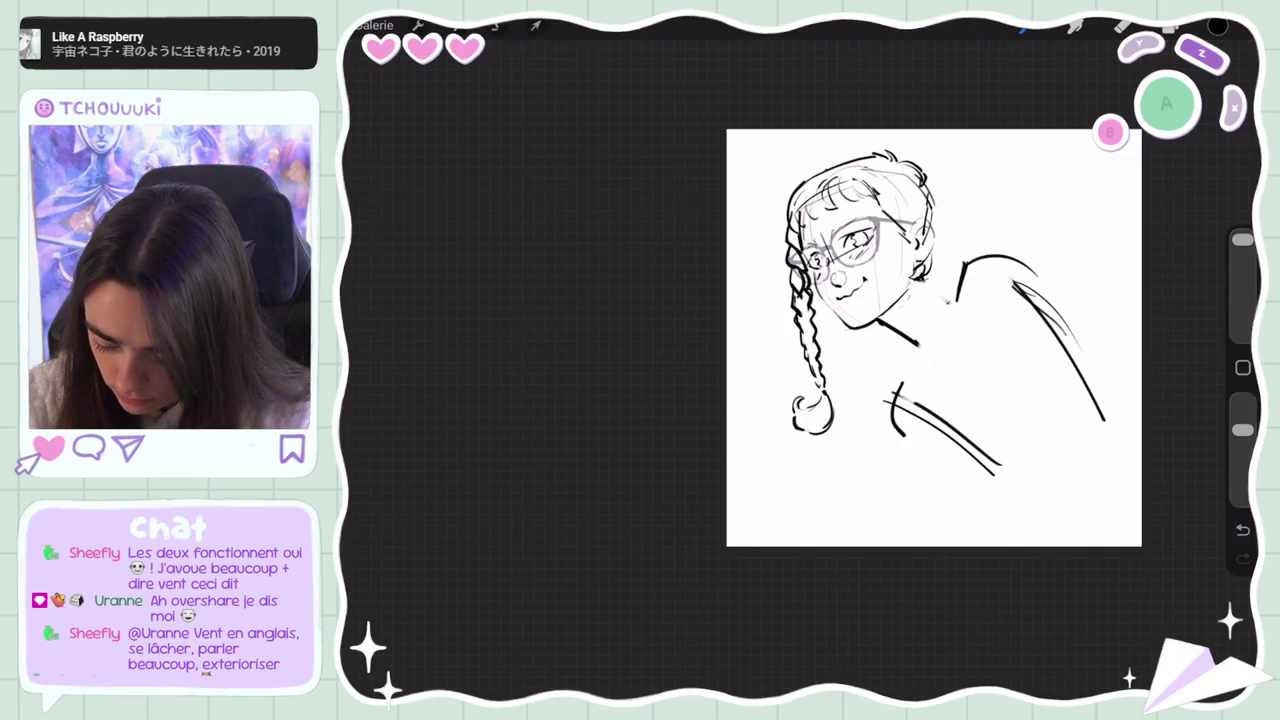
{"action": "key", "text": "ctrl+z"}
{"action": "key", "text": "ctrl+shift+z"}
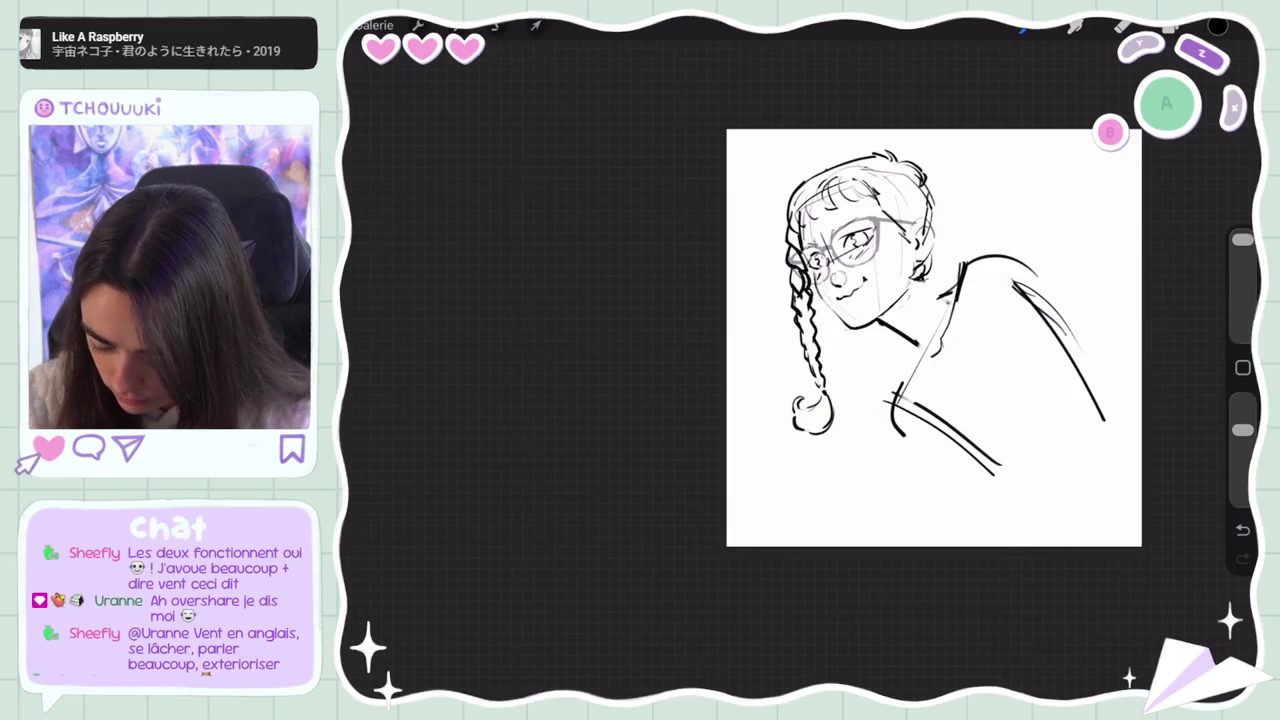
{"action": "scroll", "coordinate": [934, 337], "scroll_direction": "down", "scroll_amount": 5}
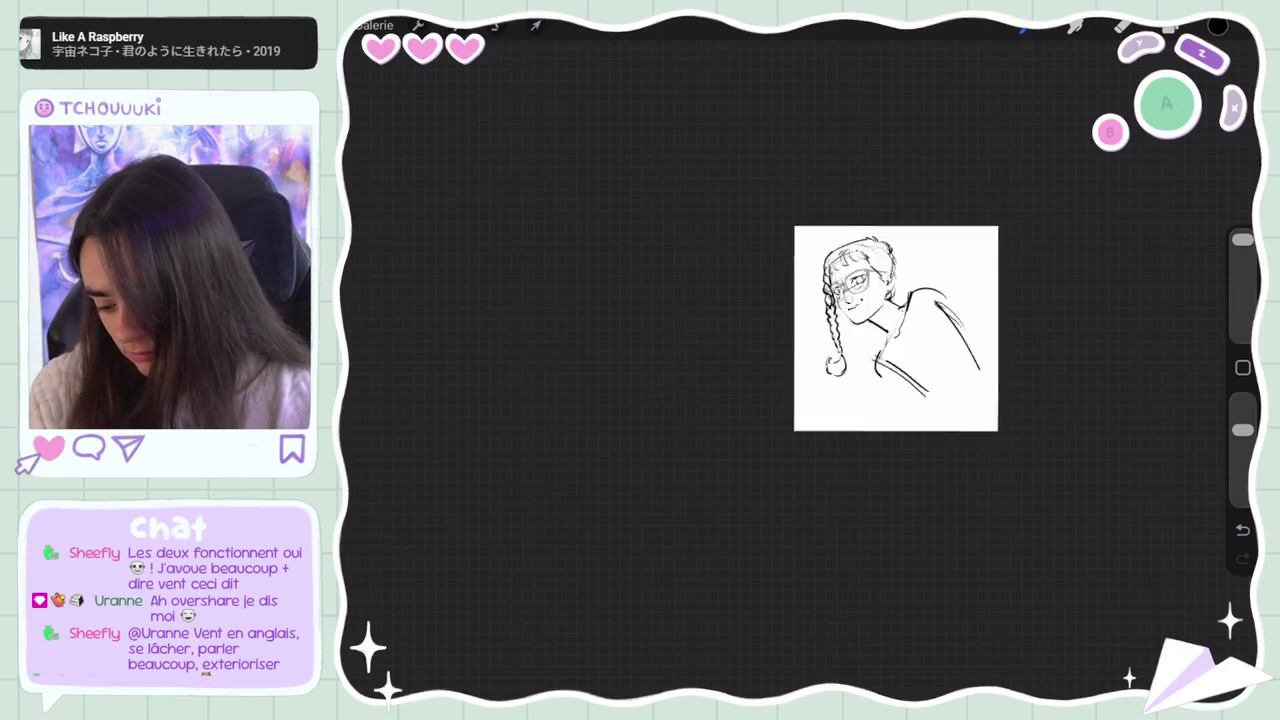
{"action": "key", "text": "ctrl+z"}
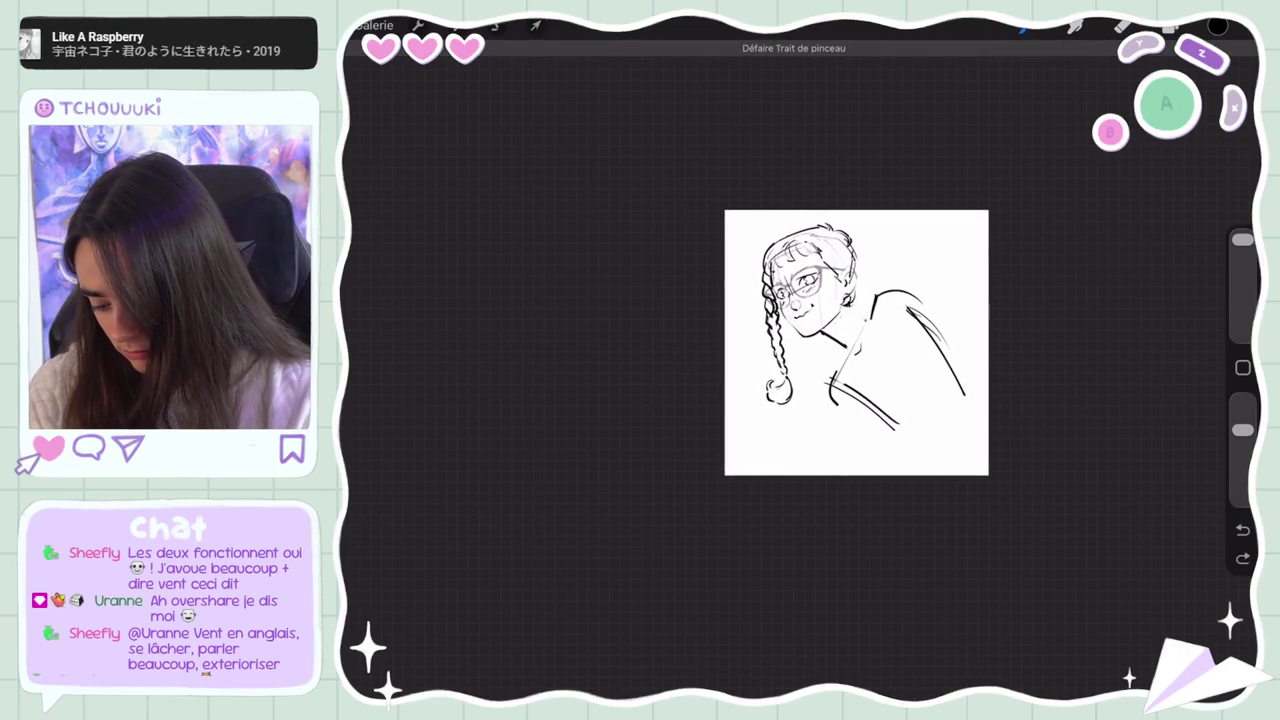
{"action": "key", "text": "ctrl+z"}
{"action": "key", "text": "ctrl+shift+z"}
{"action": "key", "text": "ctrl+shift+z"}
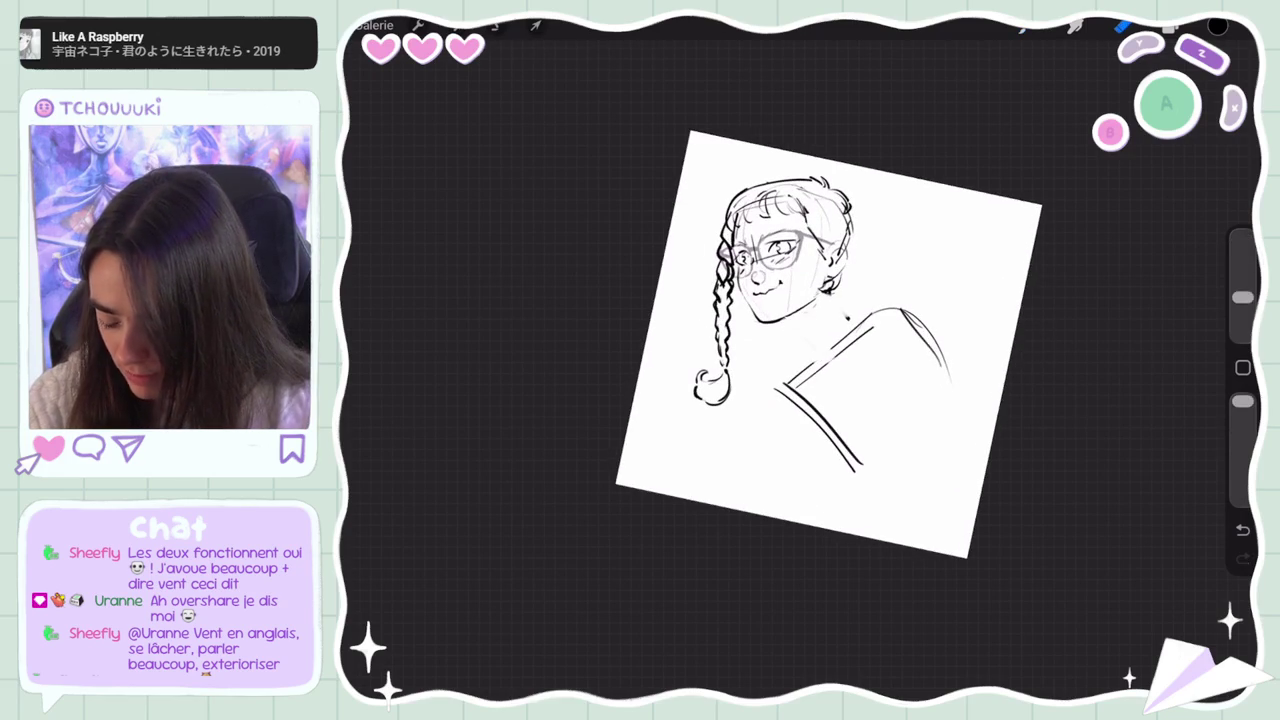
Flip the canvas horizontally and remove the remaining neck and torso strokes
{"action": "left_click", "coordinate": [417, 25]}
{"action": "left_click", "coordinate": [423, 374]}
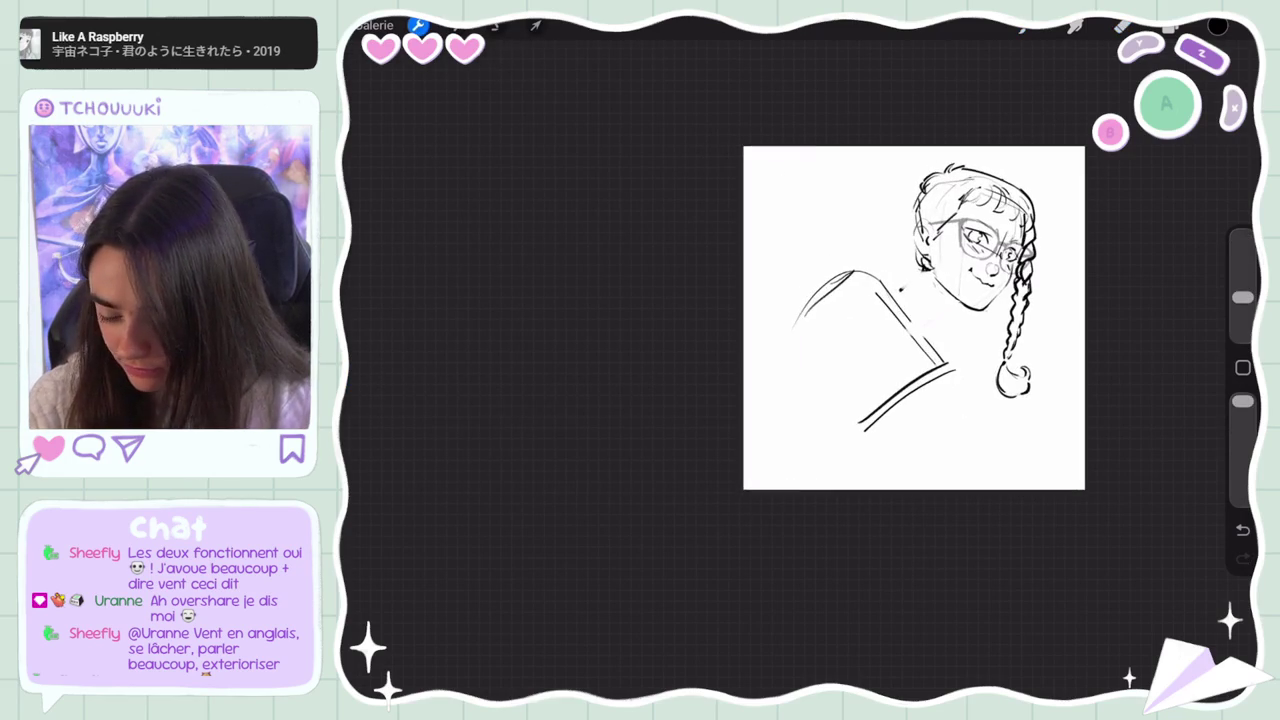
{"action": "scroll", "coordinate": [914, 318], "scroll_direction": "up", "scroll_amount": 2}
{"action": "key", "text": "ctrl+z"}
{"action": "key", "text": "ctrl+z"}
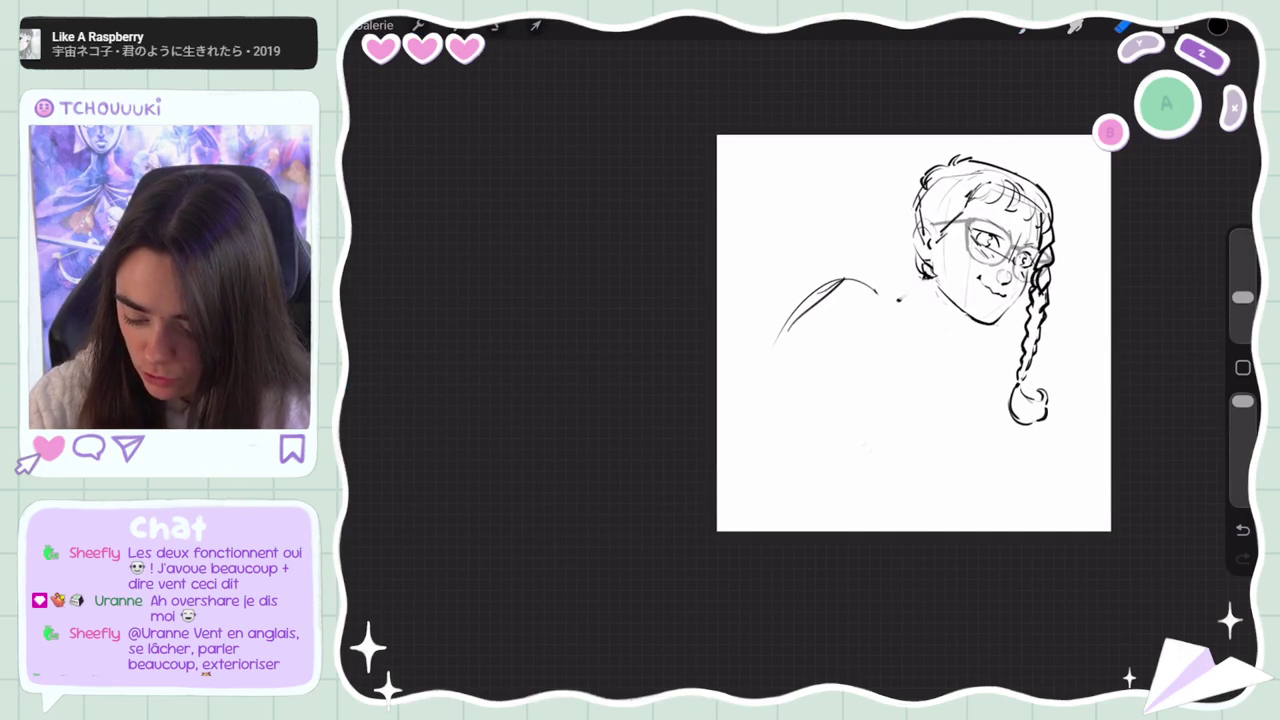
{"action": "key", "text": "ctrl+z"}
Rotate the braid on Calque 4 slightly and shift it right
{"action": "left_click", "coordinate": [1170, 25]}
{"action": "left_click", "coordinate": [1060, 209]}
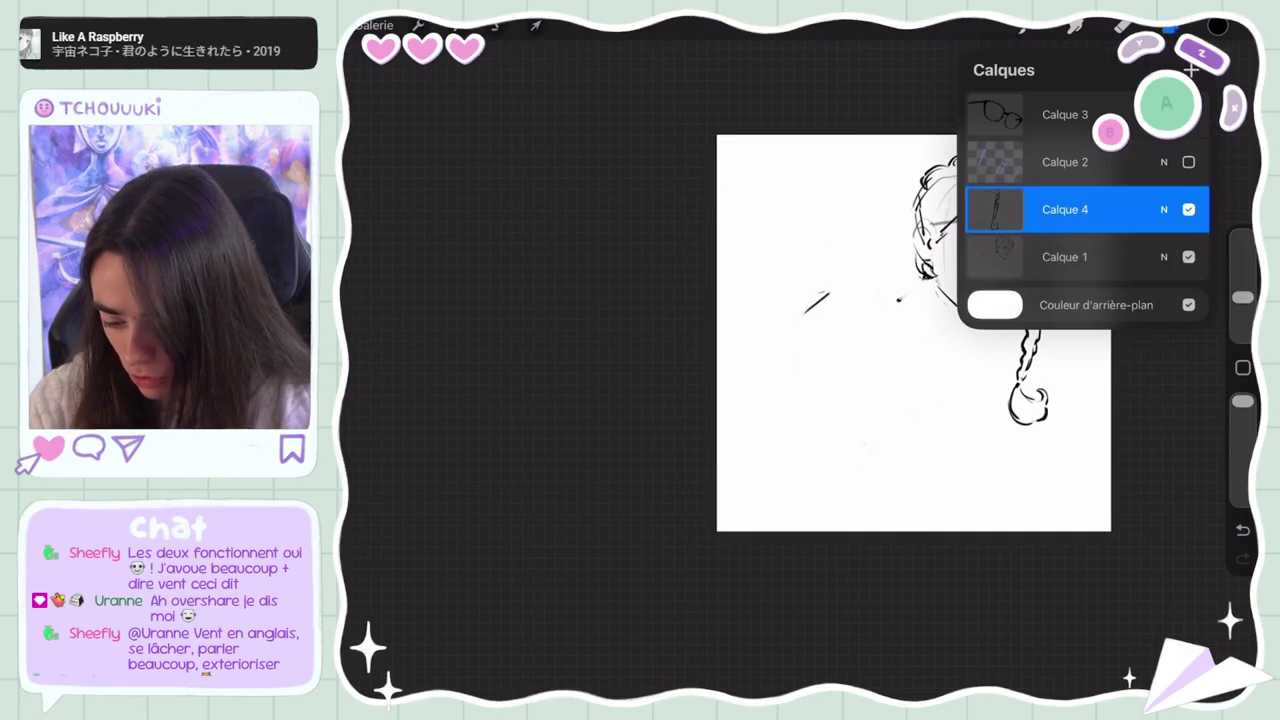
{"action": "left_click", "coordinate": [536, 25]}
{"action": "left_click_drag", "start_coordinate": [1032, 187], "coordinate": [1029, 190]}
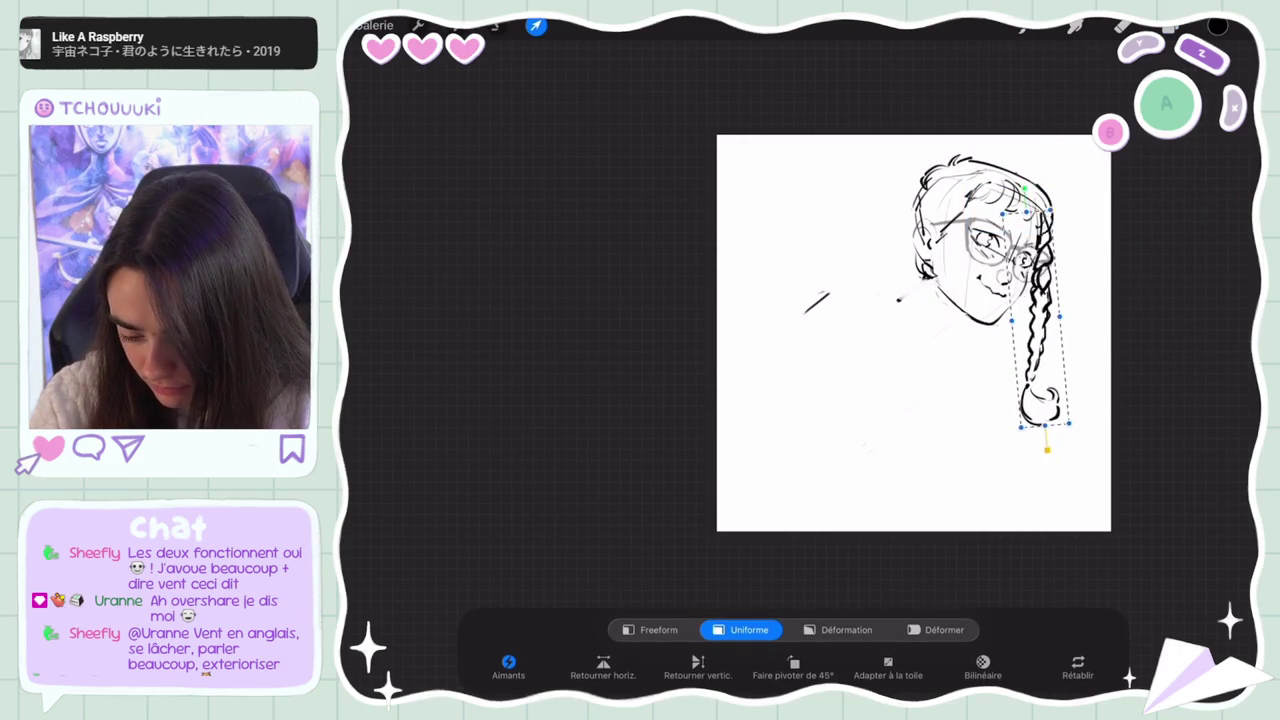
{"action": "left_click", "coordinate": [1170, 25]}
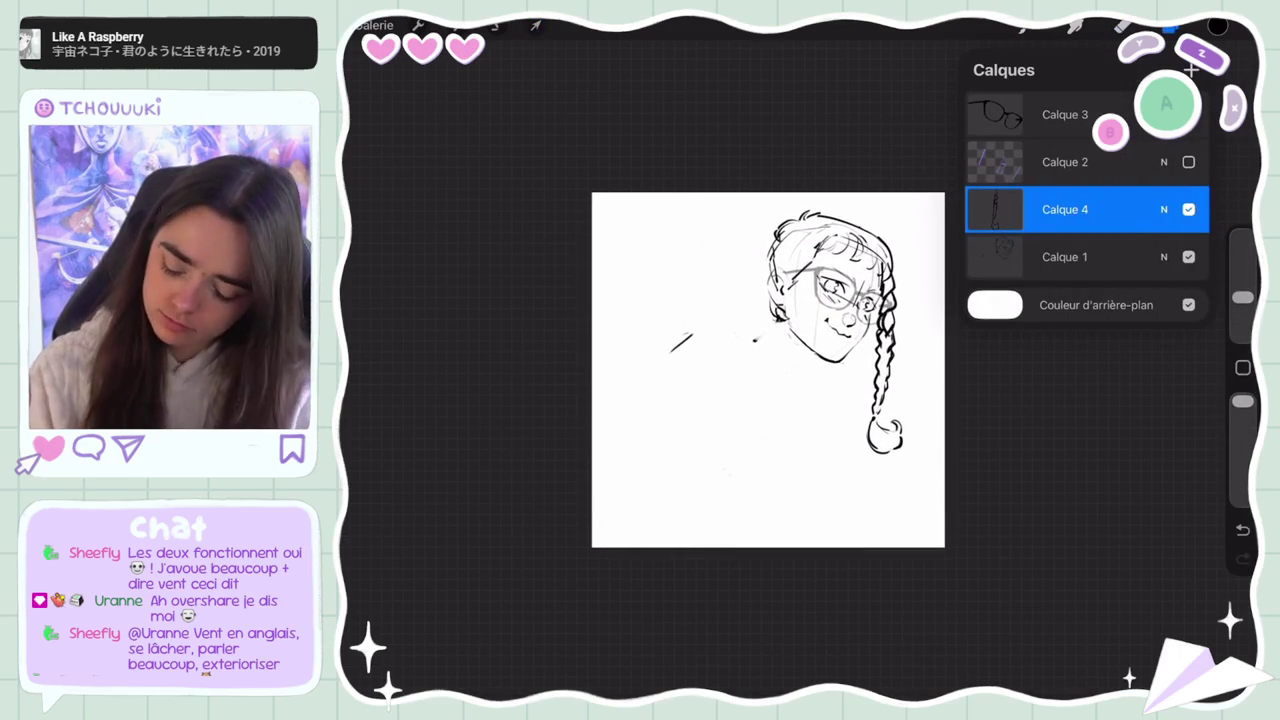
{"action": "scroll", "coordinate": [768, 370], "scroll_direction": "up", "scroll_amount": 3}
{"action": "left_click", "coordinate": [1170, 25]}
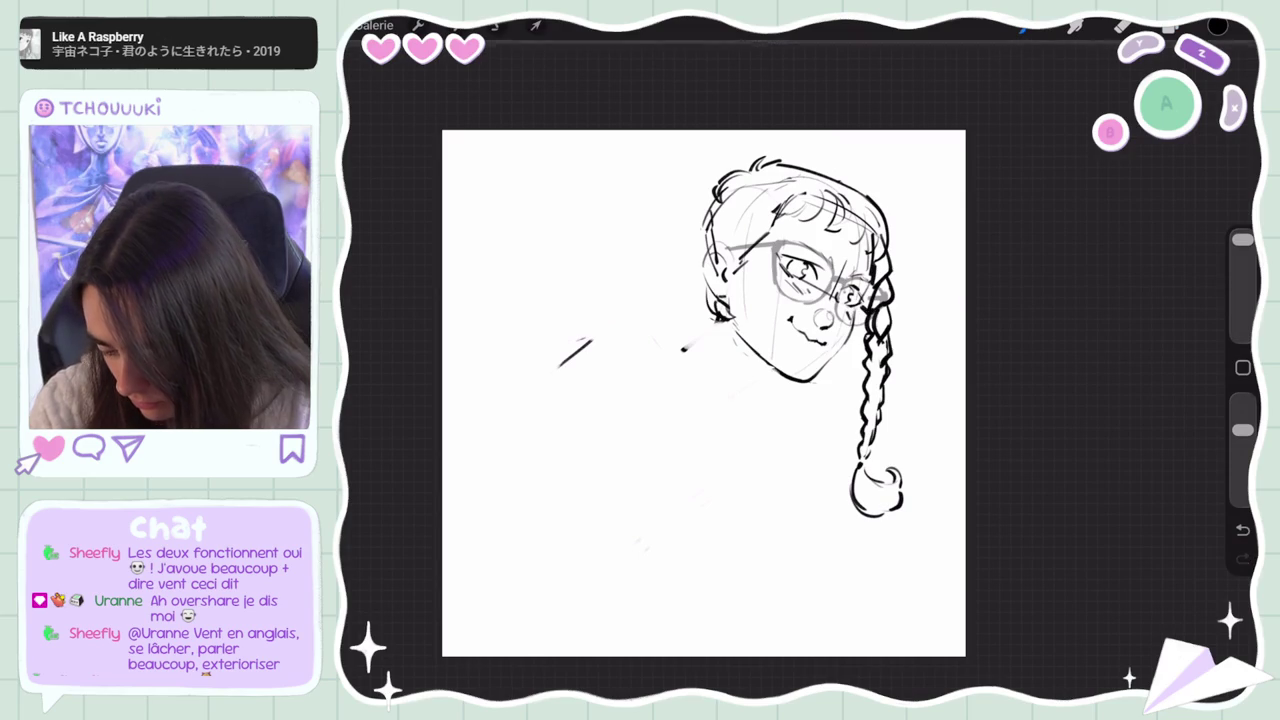
Undo the stray stroke near the braid and try a shoulder arc beside the face, undoing it to redraw
{"action": "left_click", "coordinate": [1122, 25]}
{"action": "key", "text": "ctrl+z"}
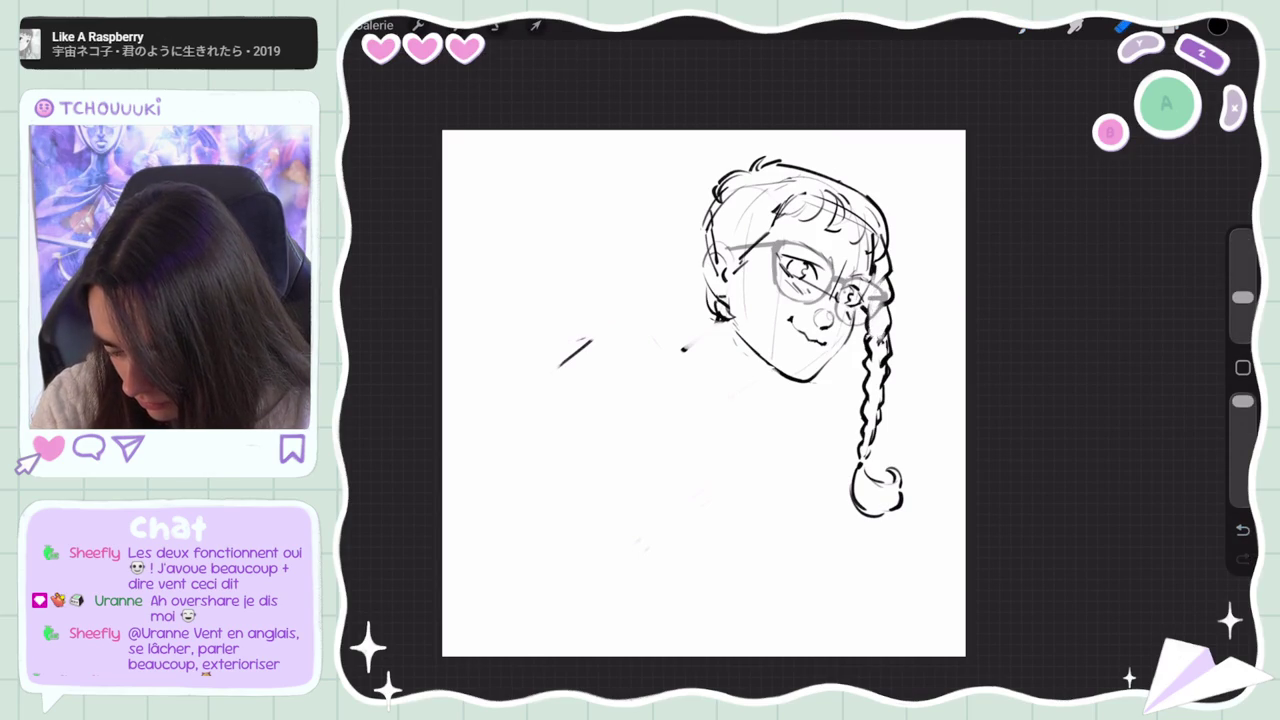
{"action": "key", "text": "b"}
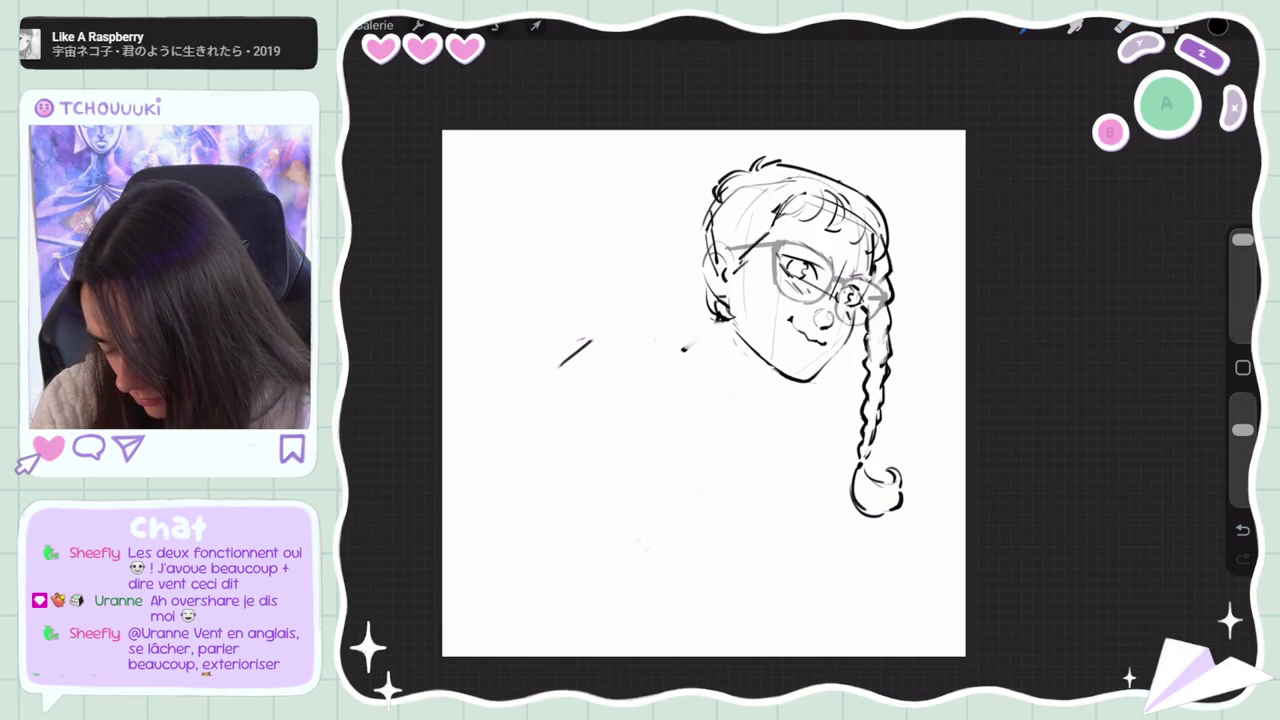
{"action": "key", "text": "e"}
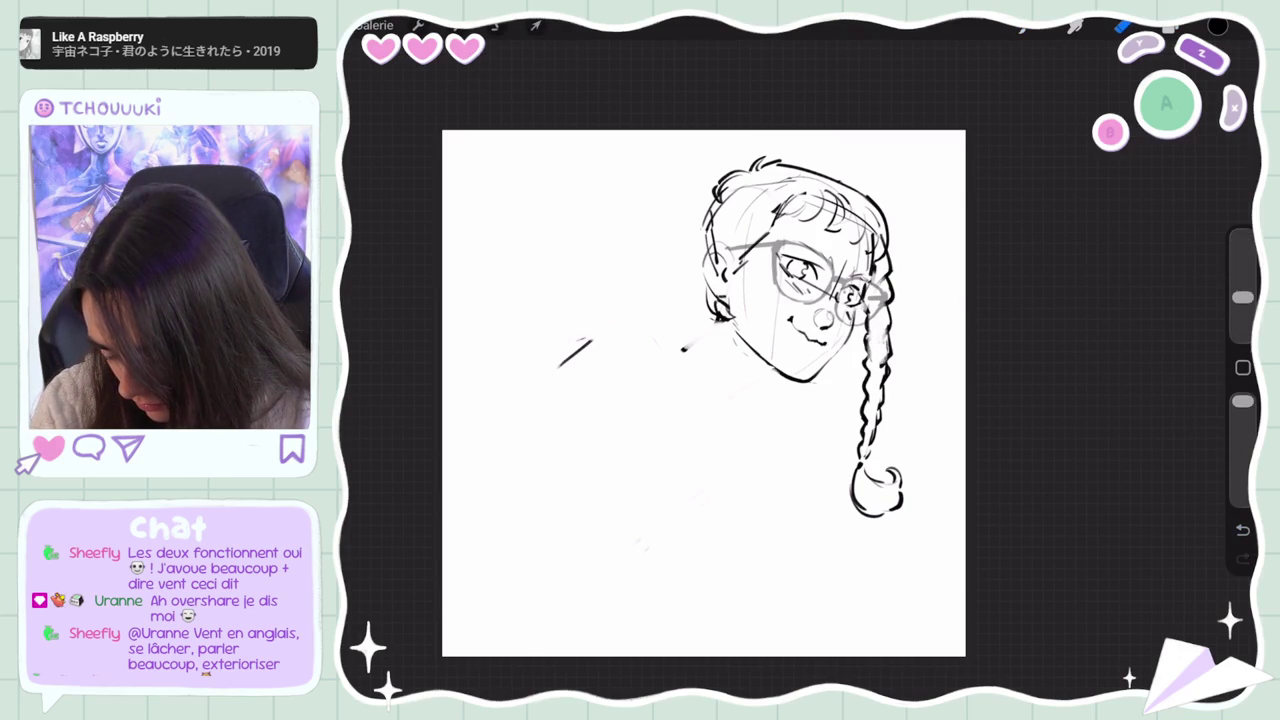
{"action": "scroll", "coordinate": [704, 393], "scroll_direction": "down", "scroll_amount": 2}
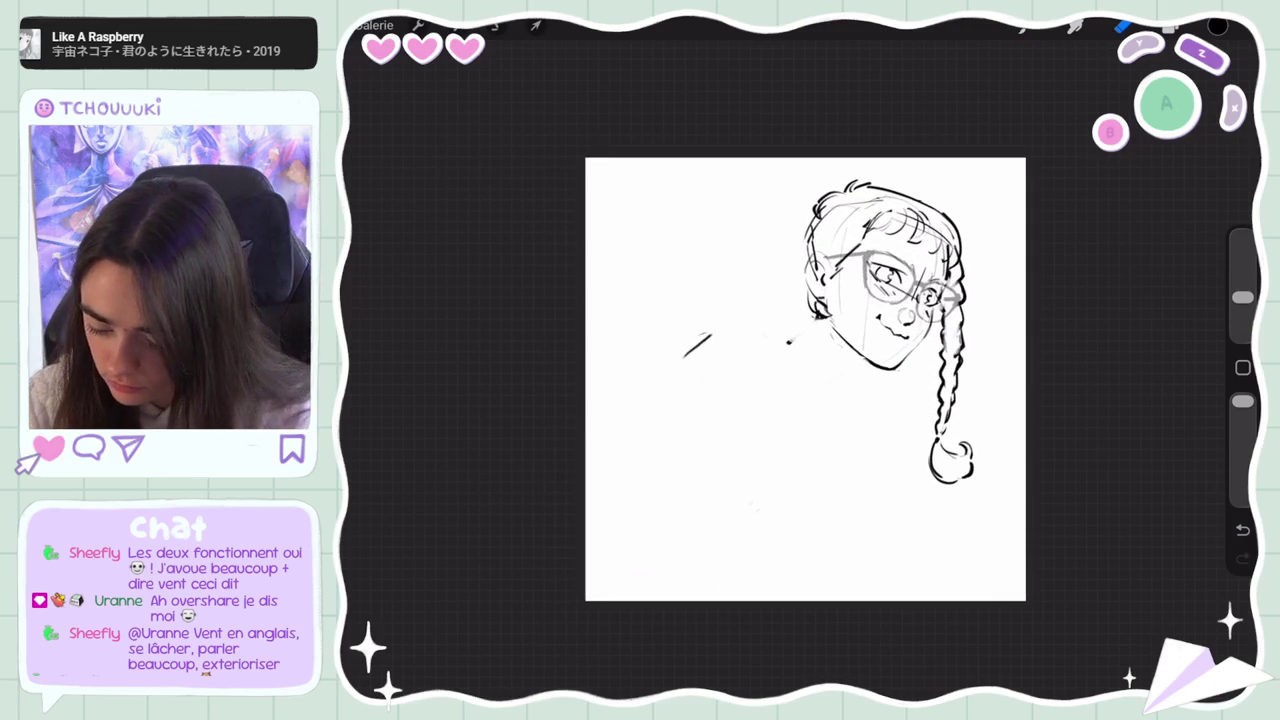
{"action": "key", "text": "b"}
{"action": "mouse_move", "coordinate": [744, 313]}
{"action": "left_mouse_down"}
{"action": "mouse_move", "coordinate": [793, 368]}
{"action": "mouse_move", "coordinate": [830, 450]}
{"action": "left_mouse_up"}
{"action": "key", "text": "ctrl+z"}
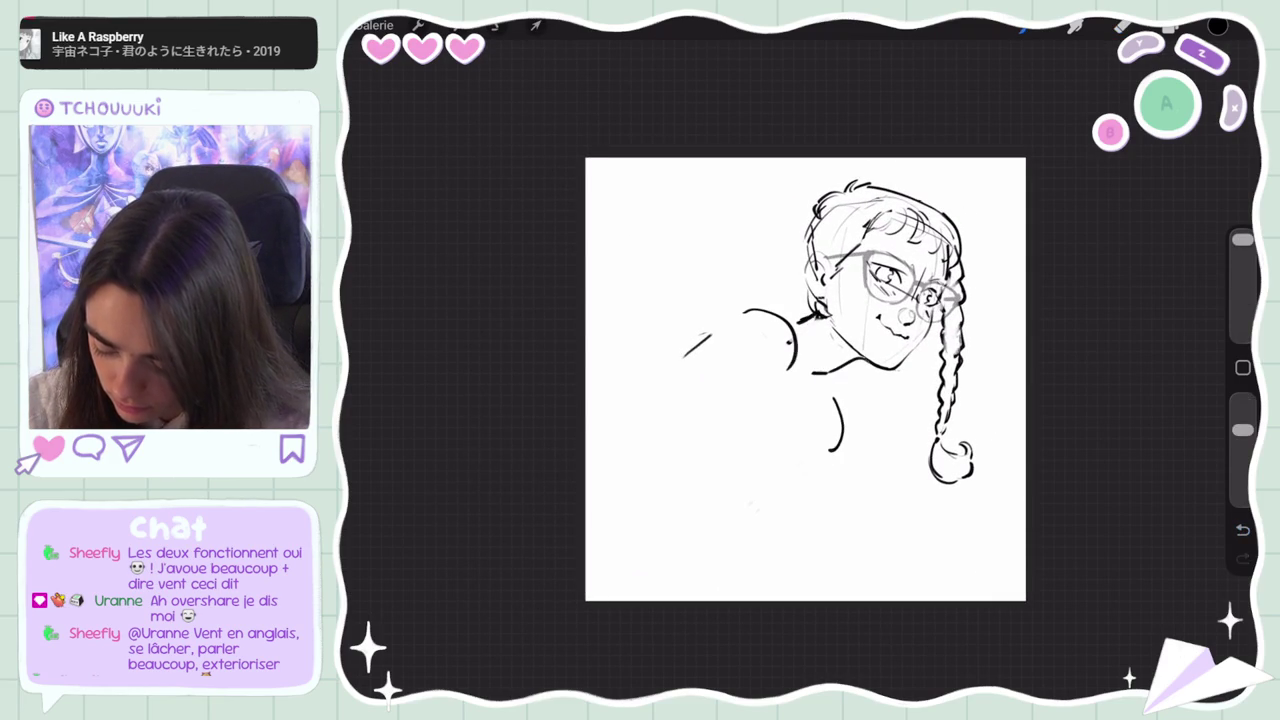
Copy and paste the lassoed shoulder strokes as a new layer and merge it into Calque 1
{"action": "key", "text": "e"}
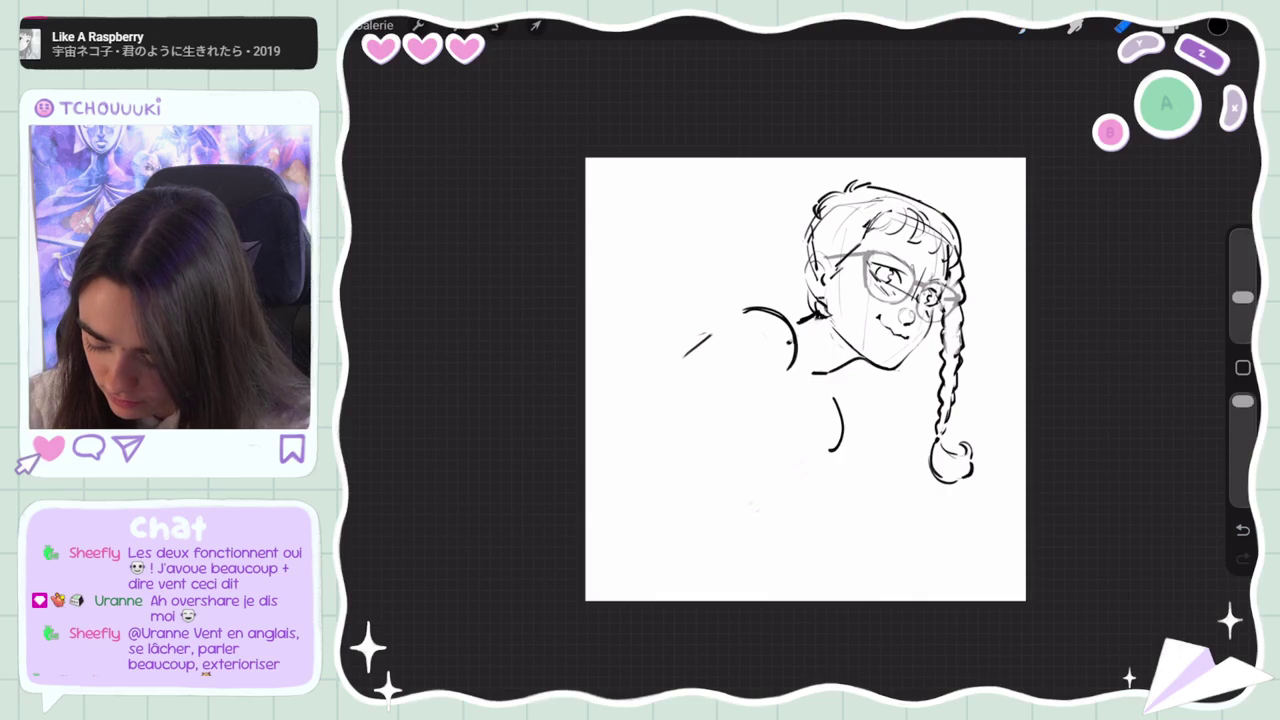
{"action": "key", "text": "l"}
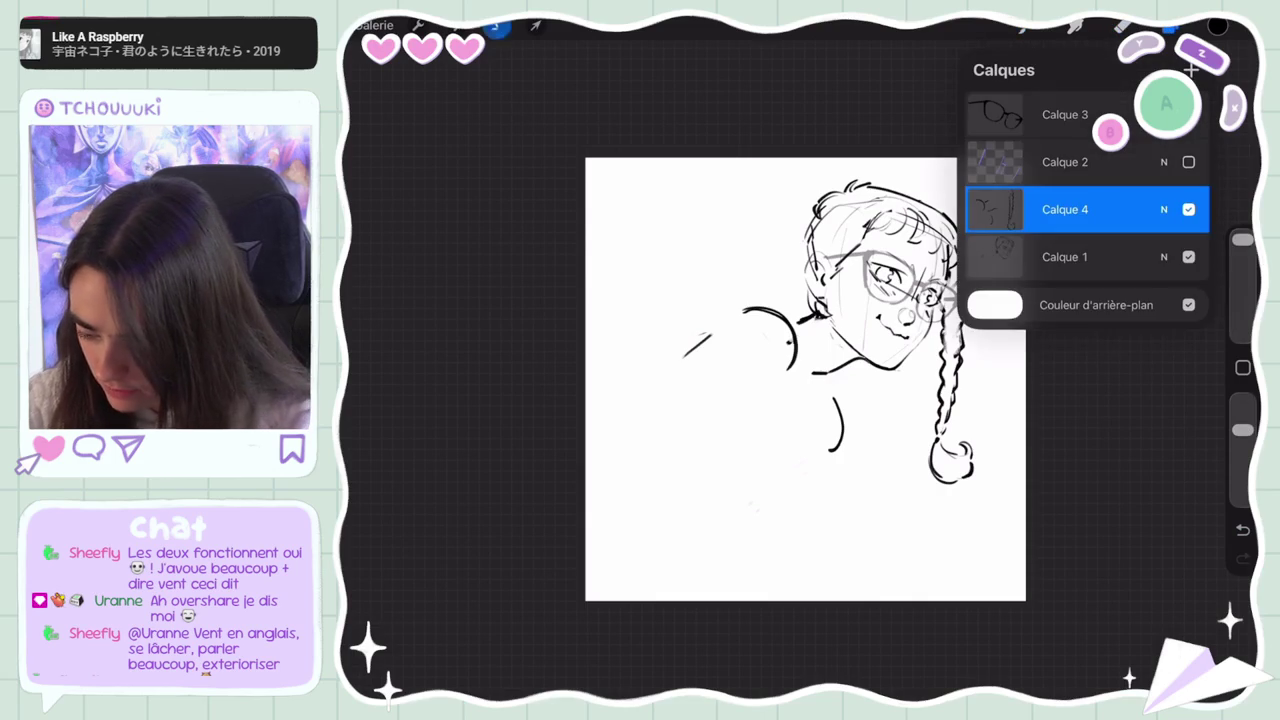
{"action": "key", "text": "s"}
{"action": "left_click_drag", "start_coordinate": [651, 271], "coordinate": [655, 268]}
{"action": "left_click", "coordinate": [737, 662]}
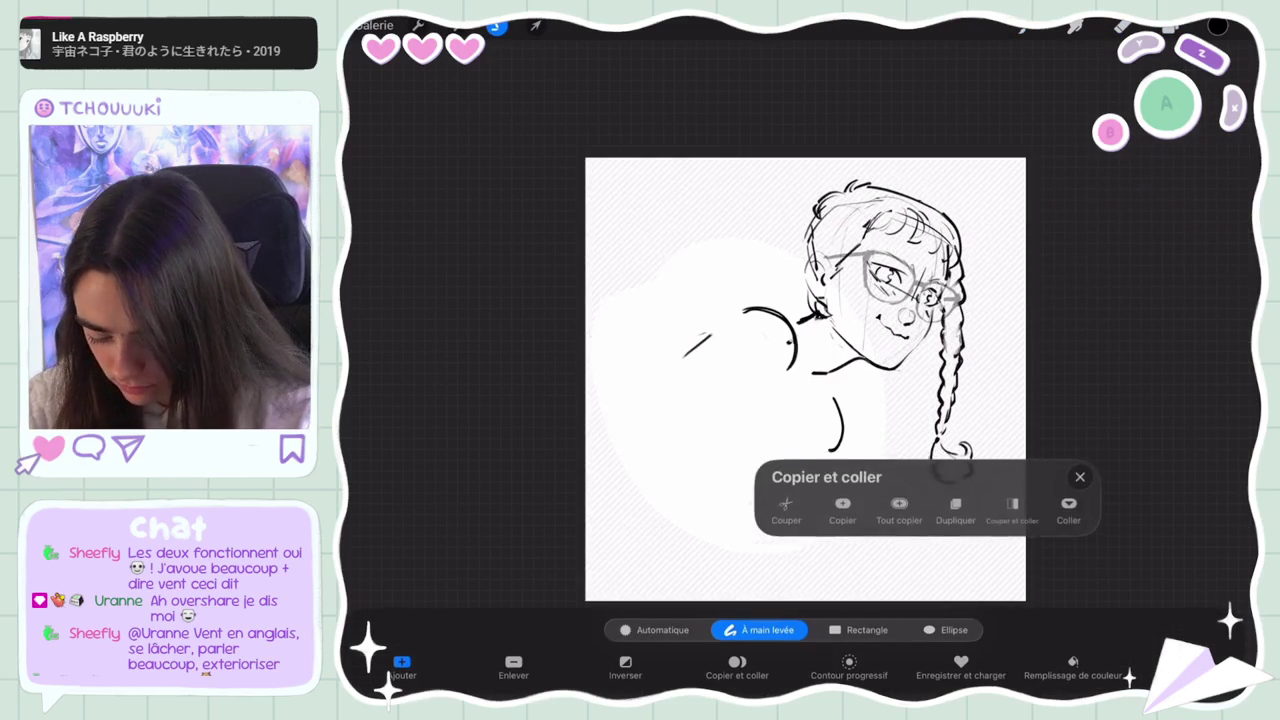
{"action": "left_click", "coordinate": [955, 507]}
{"action": "key", "text": "l"}
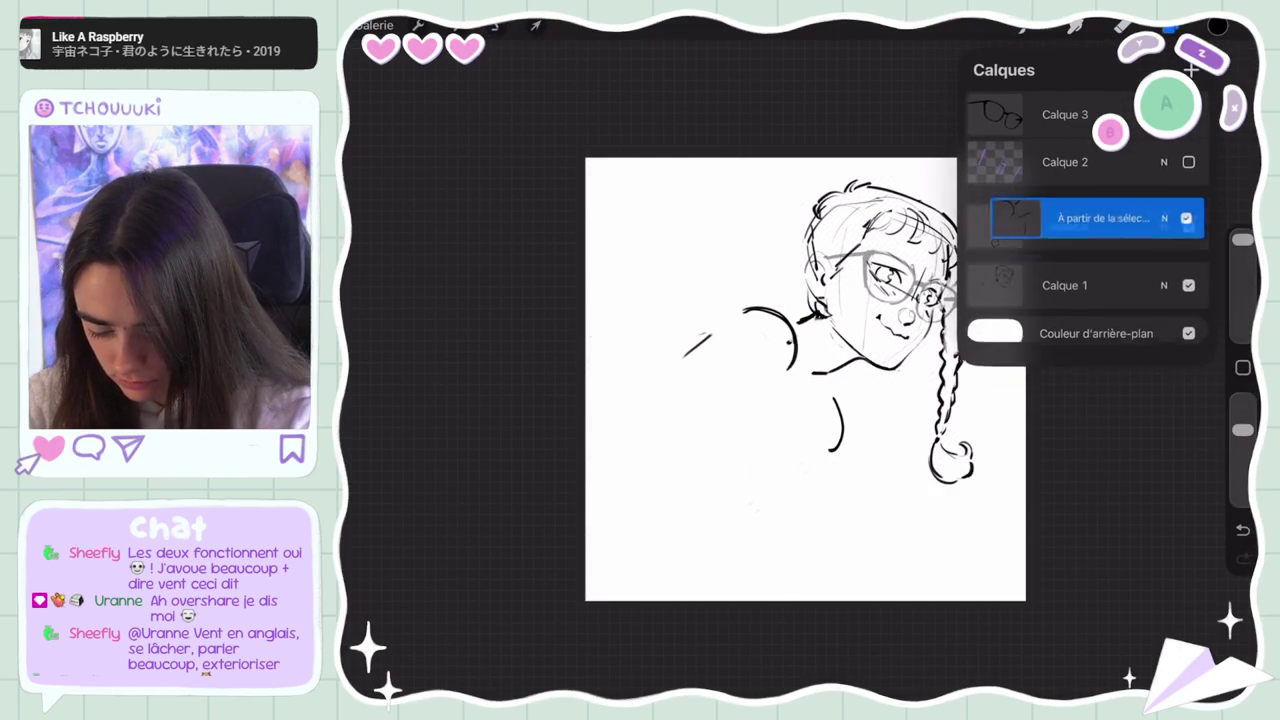
{"action": "left_click_drag", "start_coordinate": [1090, 213], "coordinate": [1090, 254]}
{"action": "mouse_move", "coordinate": [1060, 300]}
{"action": "left_mouse_down"}
{"action": "mouse_move", "coordinate": [1140, 300]}
{"action": "mouse_move", "coordinate": [1090, 260]}
{"action": "left_mouse_up"}
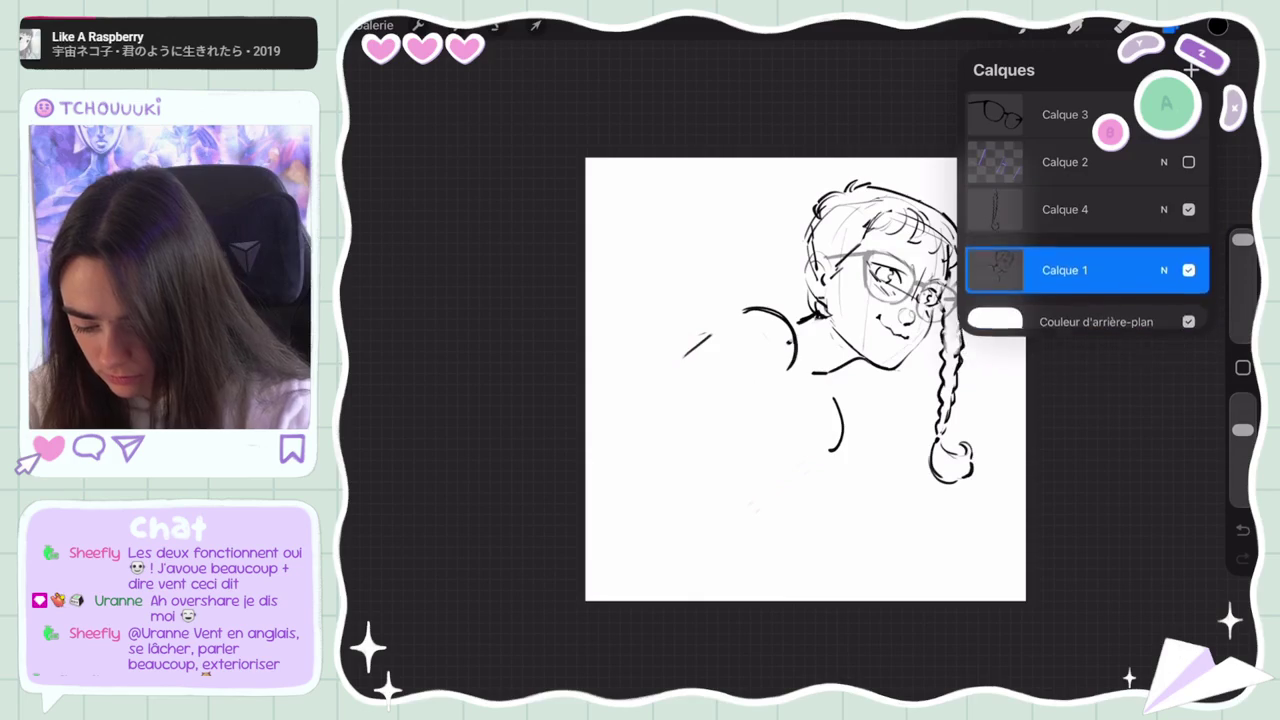
{"action": "left_click", "coordinate": [1075, 25]}
Tilt the canvas and draw long diagonal lines for the back, undoing two strokes
{"action": "left_click", "coordinate": [1075, 25]}
{"action": "mouse_move", "coordinate": [800, 400]}
{"action": "left_mouse_down"}
{"action": "mouse_move", "coordinate": [820, 360]}
{"action": "mouse_move", "coordinate": [835, 420]}
{"action": "left_mouse_up"}
{"action": "left_click_drag", "start_coordinate": [795, 324], "coordinate": [703, 464]}
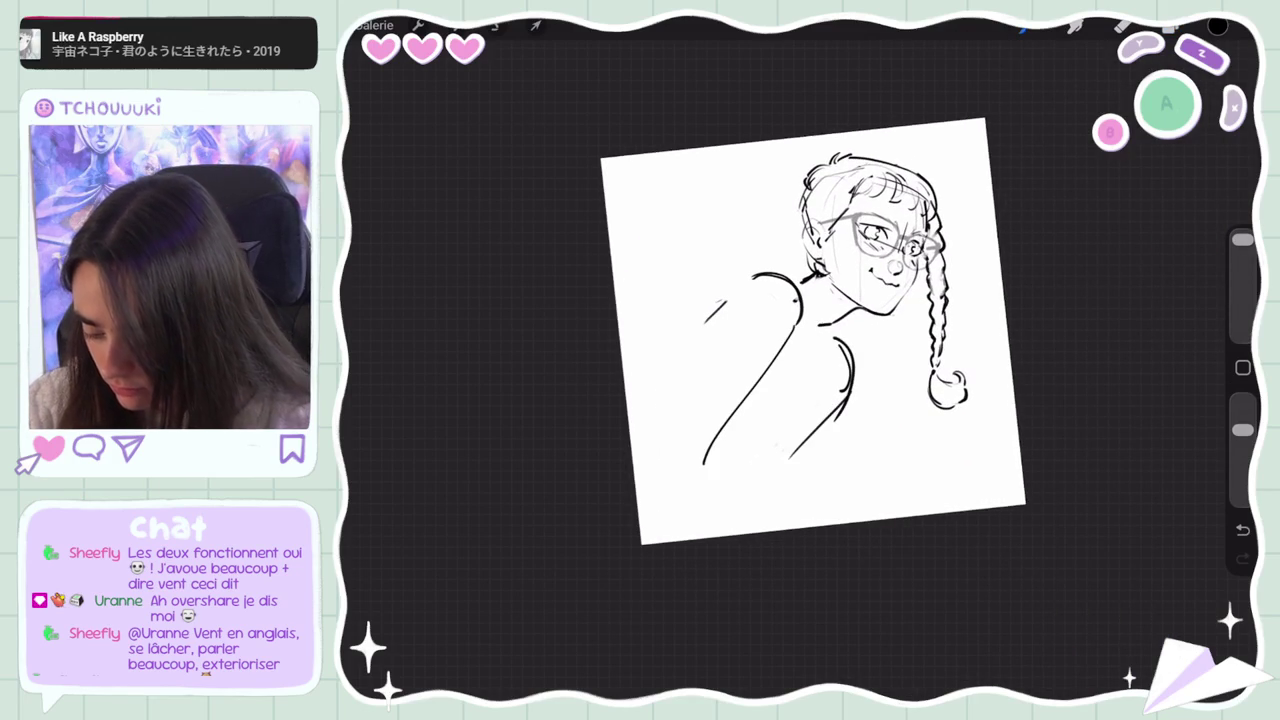
{"action": "key", "text": "ctrl+z"}
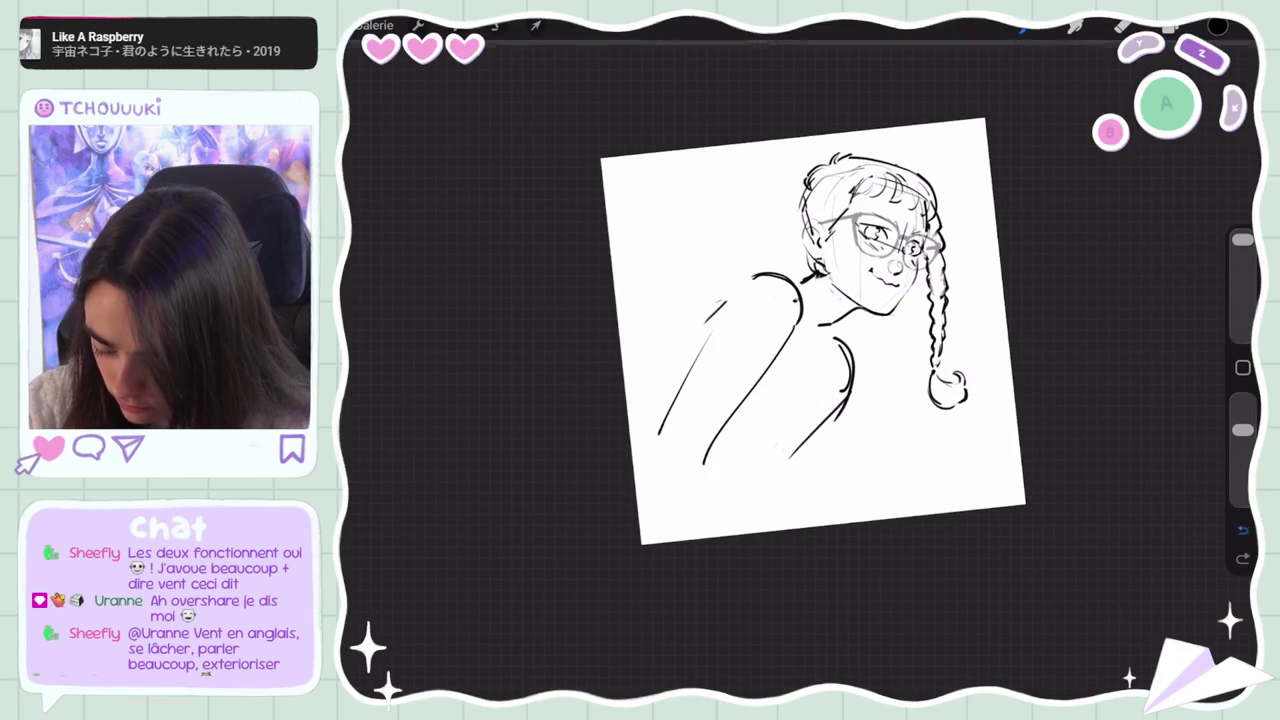
{"action": "key", "text": "ctrl+z"}
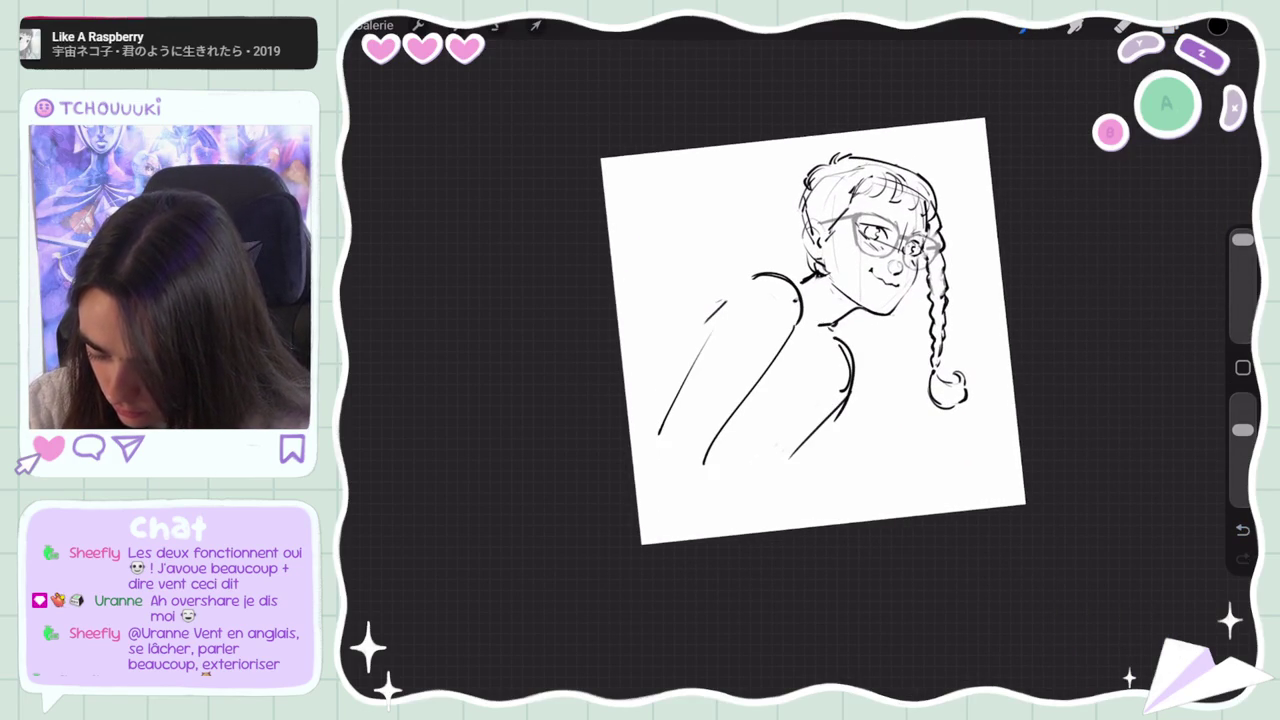
Lasso the body lines and shift them slightly up and right
{"action": "left_click_drag", "start_coordinate": [765, 249], "coordinate": [700, 545]}
{"action": "left_click", "coordinate": [536, 25]}
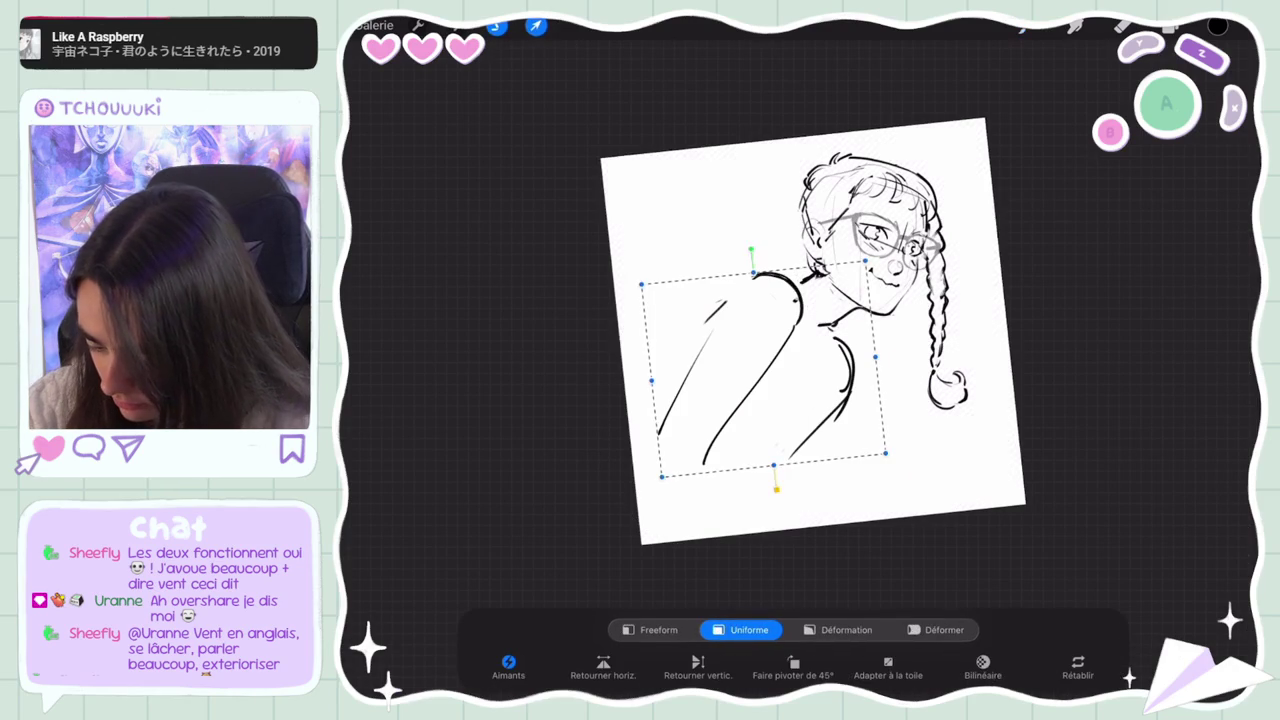
{"action": "left_click_drag", "start_coordinate": [770, 365], "coordinate": [778, 352]}
{"action": "left_click", "coordinate": [536, 25]}
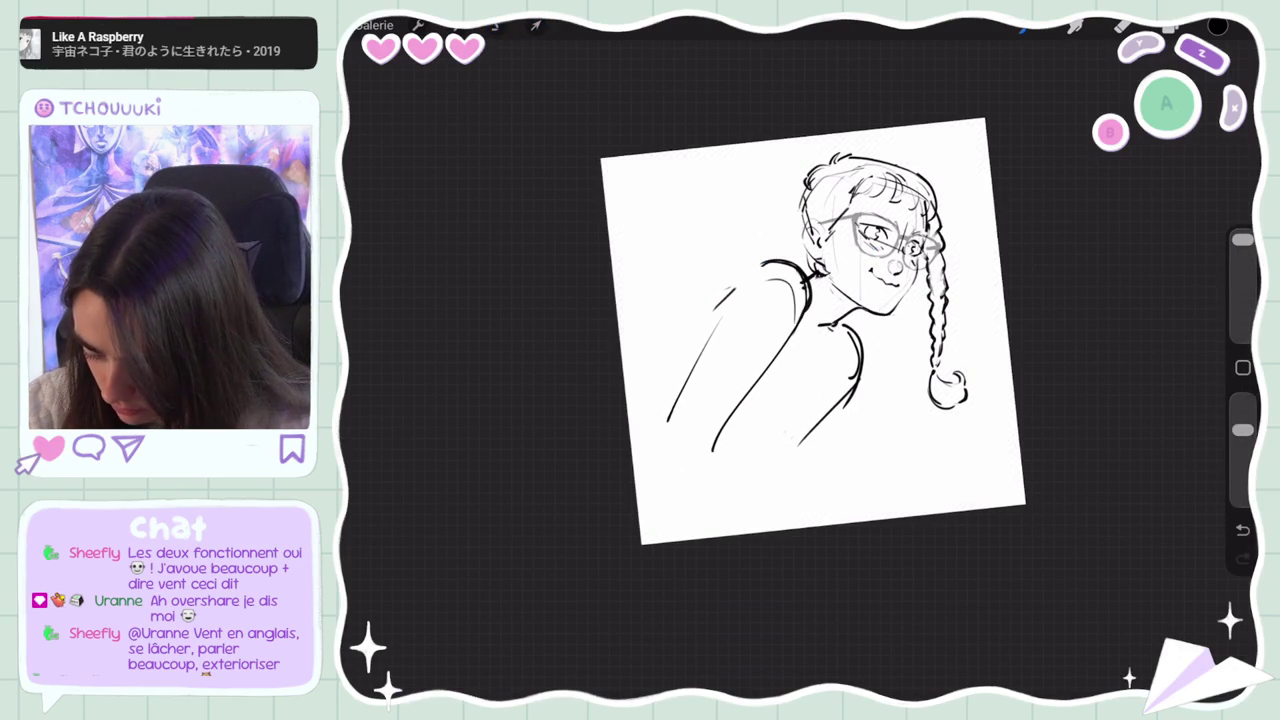
Try shoulder and collar strokes at the neck, undoing the short attempts
{"action": "key", "text": "ctrl+z"}
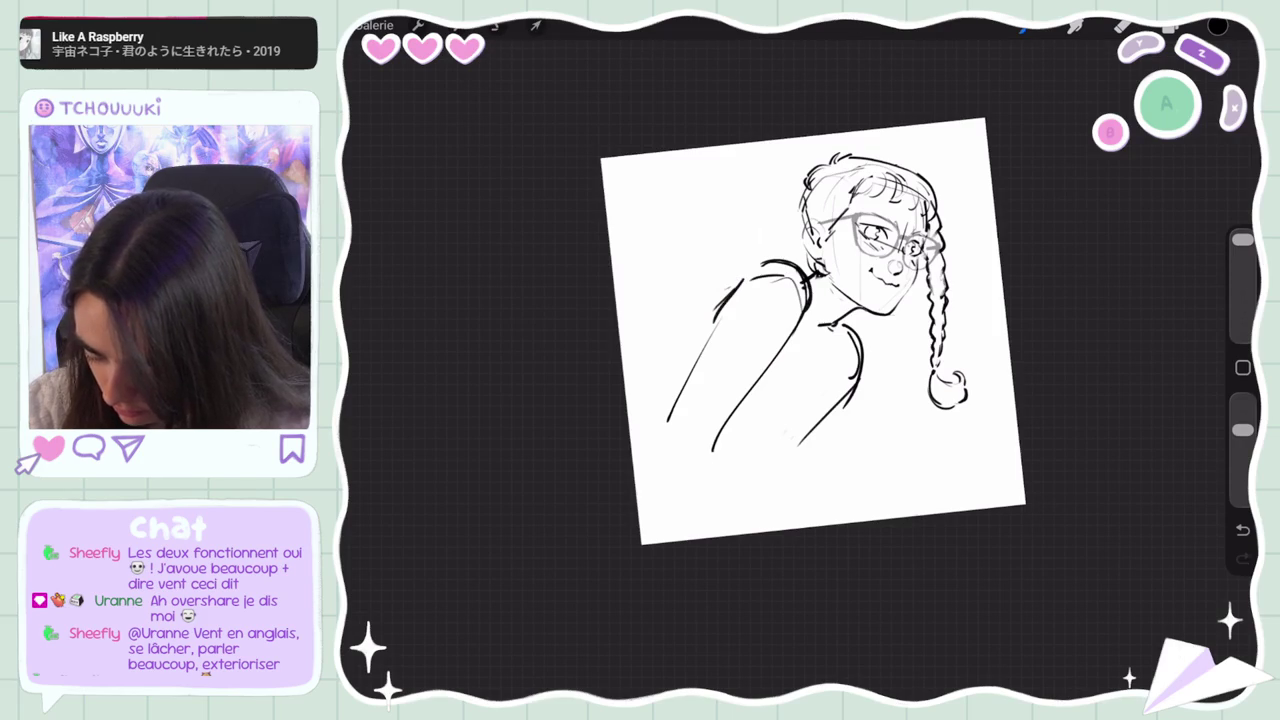
{"action": "key", "text": "e"}
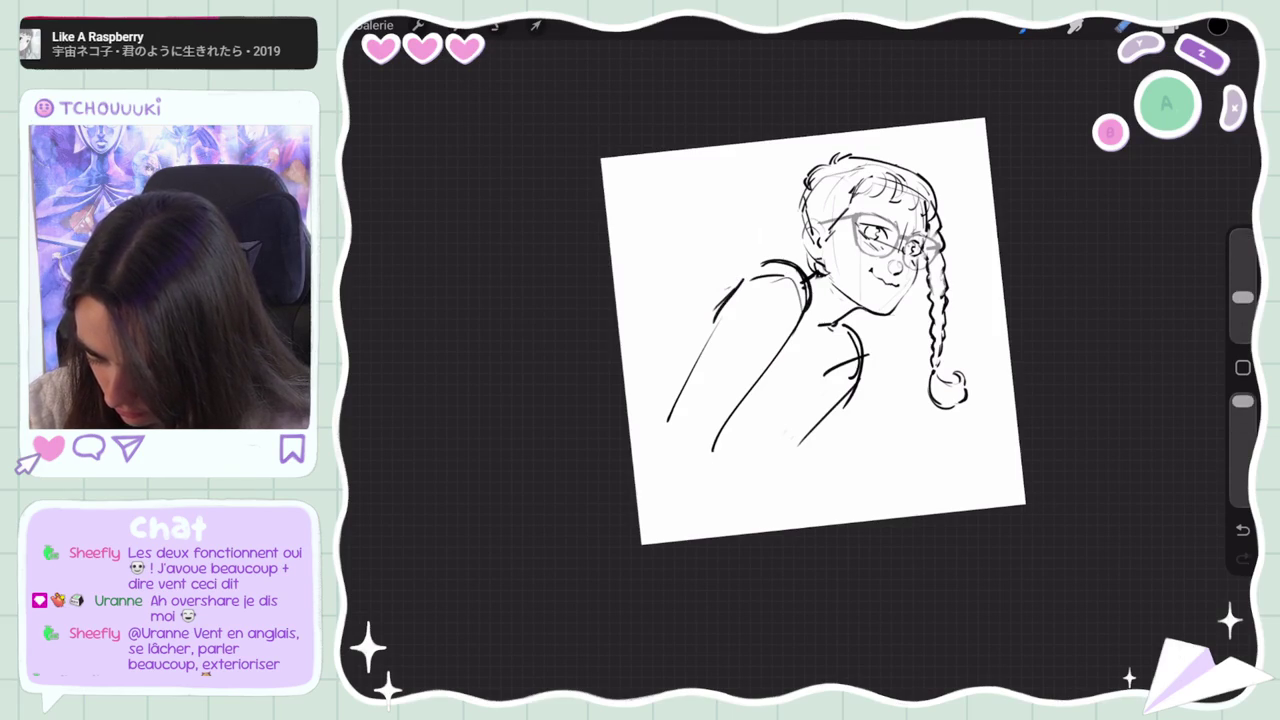
{"action": "key", "text": "b"}
{"action": "left_click_drag", "start_coordinate": [858, 350], "coordinate": [872, 370]}
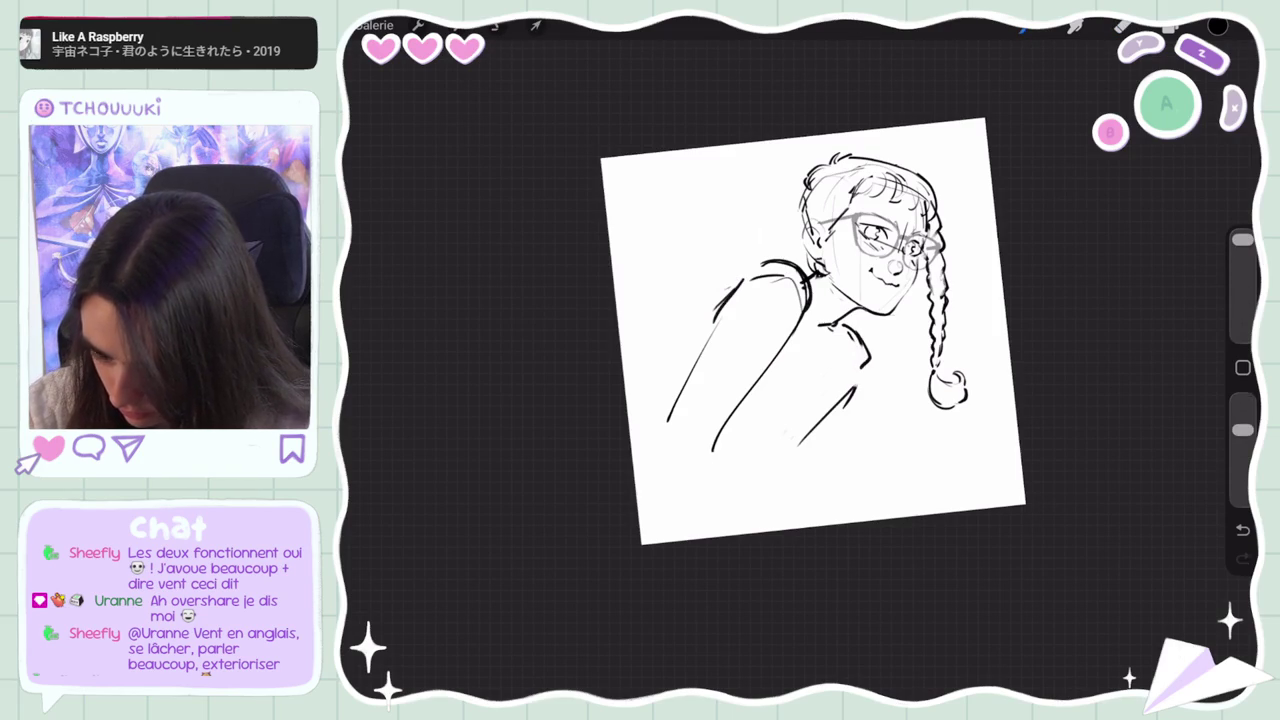
{"action": "key", "text": "ctrl+z"}
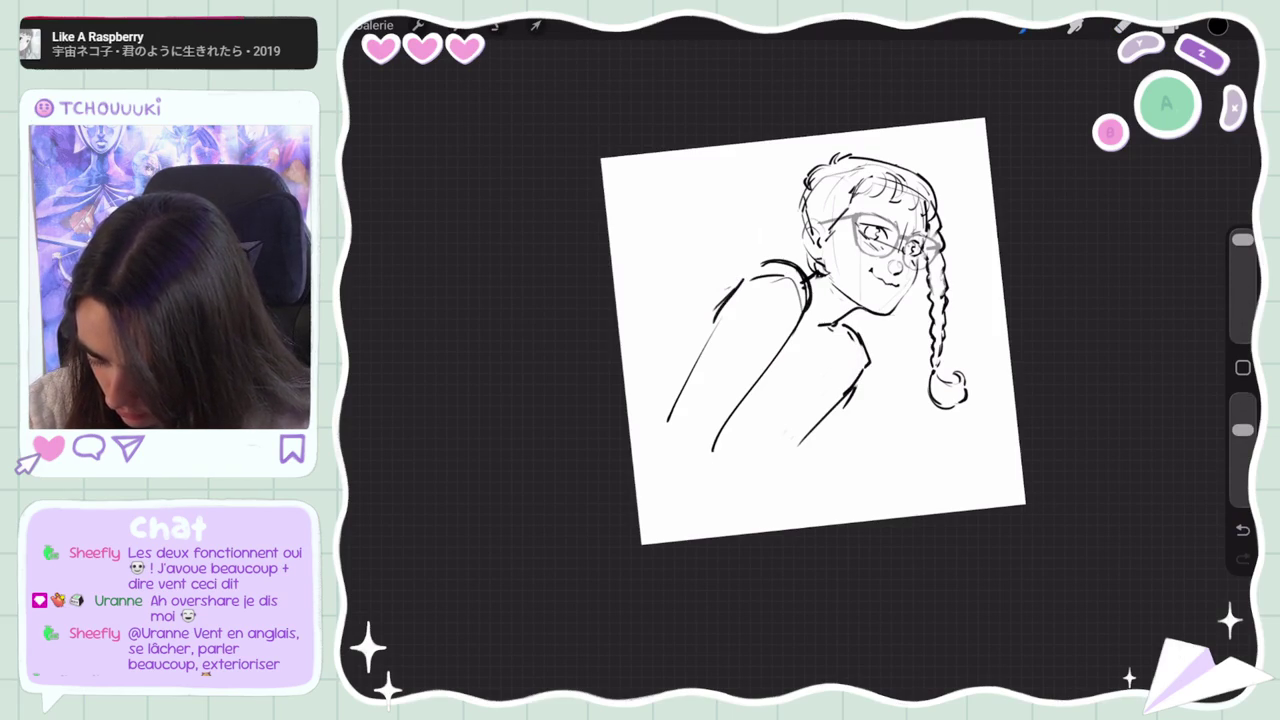
{"action": "key", "text": "ctrl+z"}
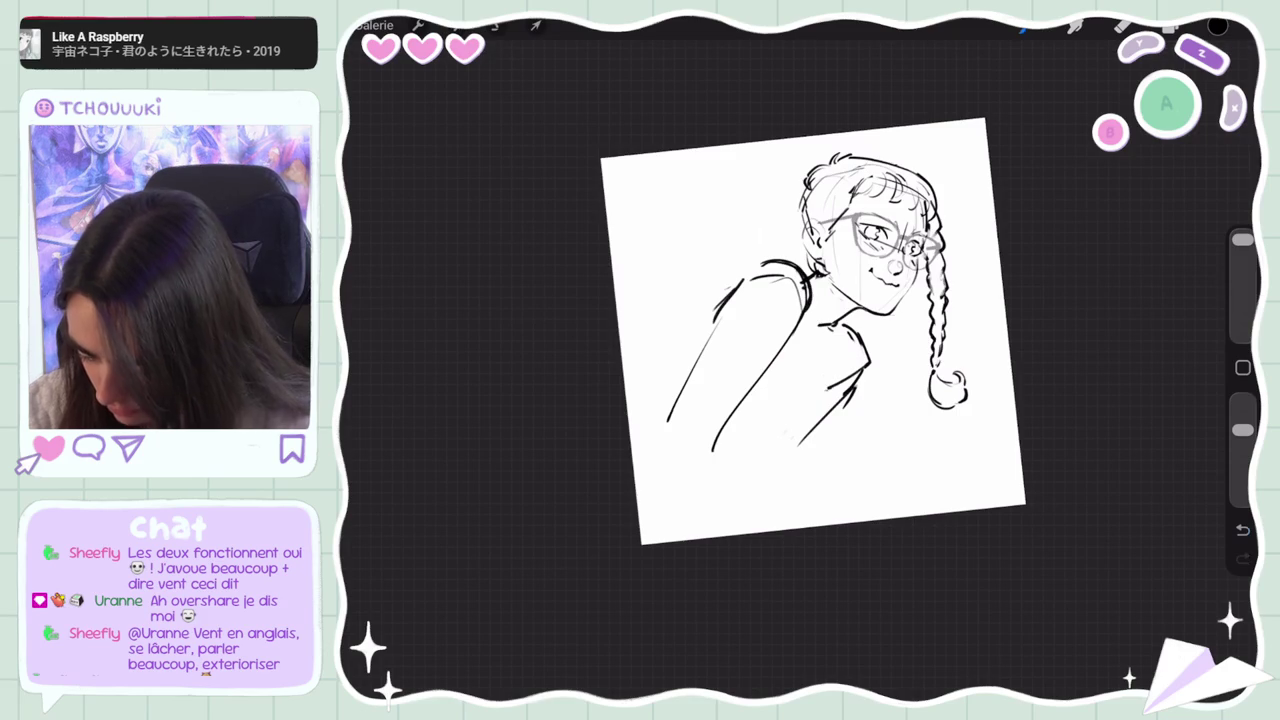
{"action": "left_click_drag", "start_coordinate": [812, 290], "coordinate": [818, 328]}
{"action": "key", "text": "ctrl+z"}
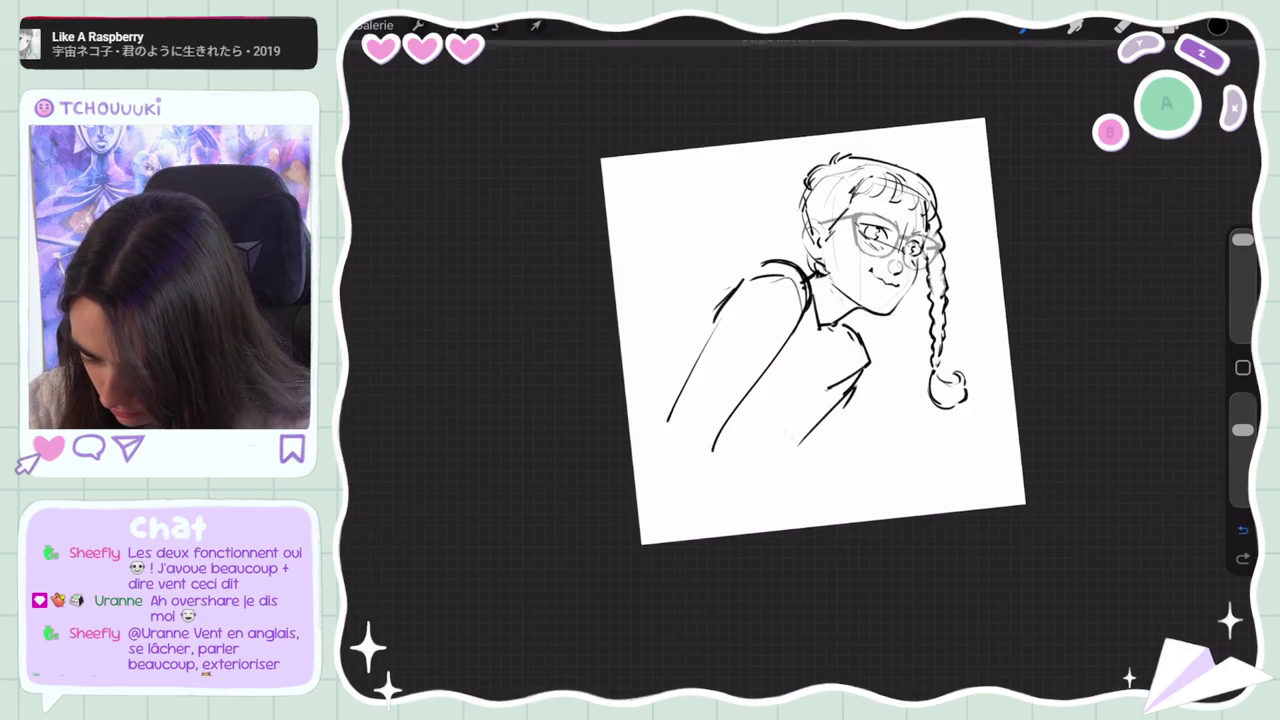
{"action": "left_click_drag", "start_coordinate": [808, 270], "coordinate": [830, 336]}
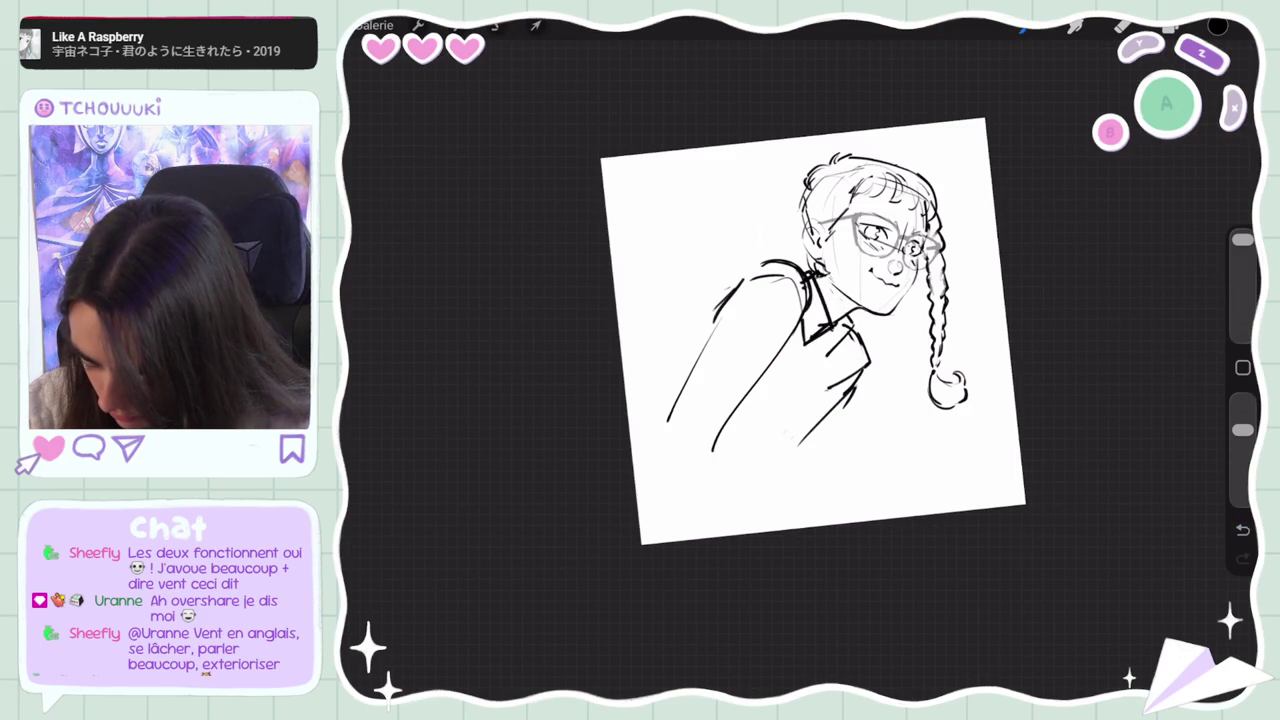
{"action": "key", "text": "ctrl+z"}
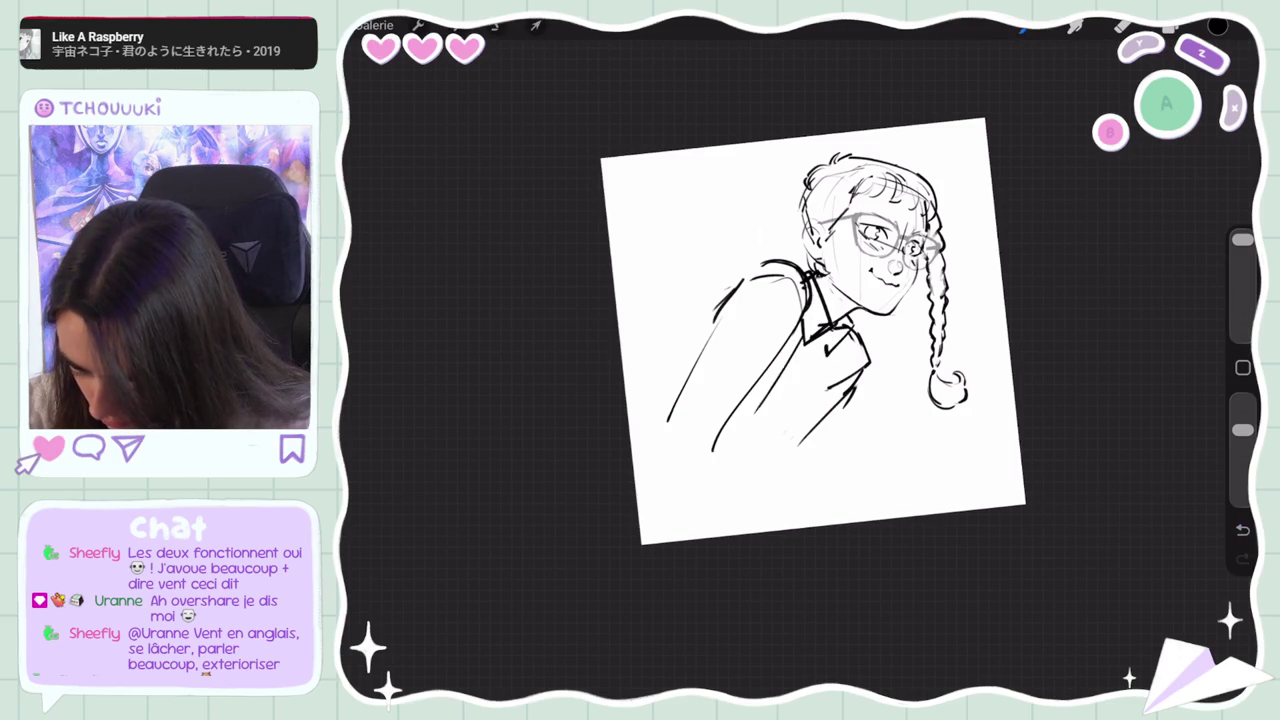
Redraw the diagonal arm line and lower arm, adding a short diagonal collar stroke
{"action": "left_click_drag", "start_coordinate": [784, 366], "coordinate": [738, 430]}
{"action": "key", "text": "ctrl+z"}
{"action": "left_click_drag", "start_coordinate": [802, 338], "coordinate": [746, 436]}
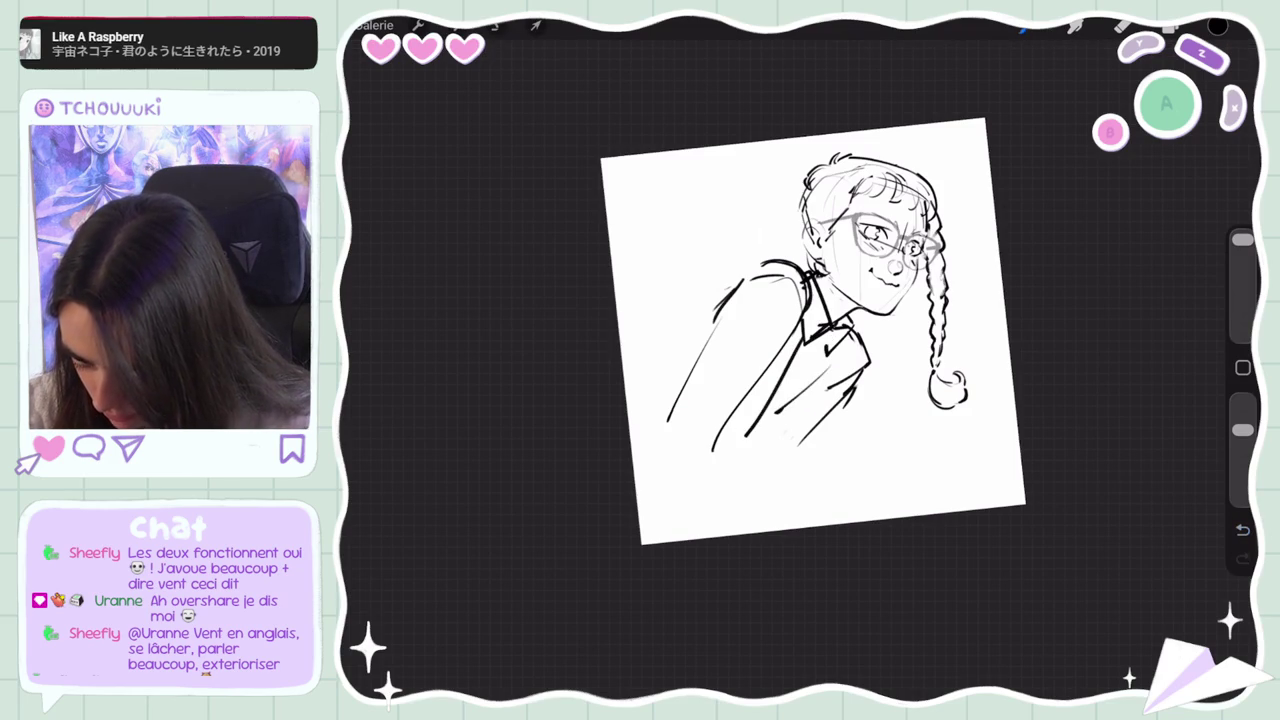
{"action": "key", "text": "ctrl+z"}
{"action": "left_click_drag", "start_coordinate": [822, 360], "coordinate": [762, 430]}
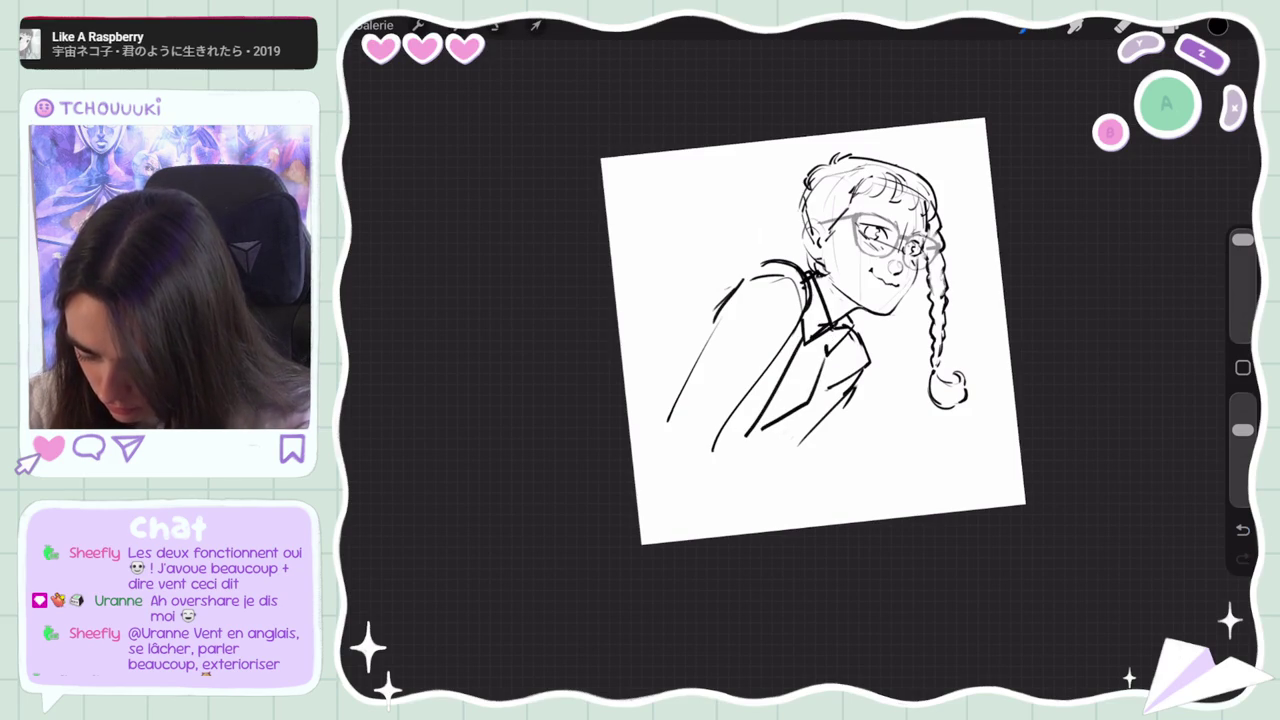
{"action": "key", "text": "ctrl+z"}
{"action": "key", "text": "ctrl+z"}
{"action": "left_click_drag", "start_coordinate": [822, 396], "coordinate": [778, 447]}
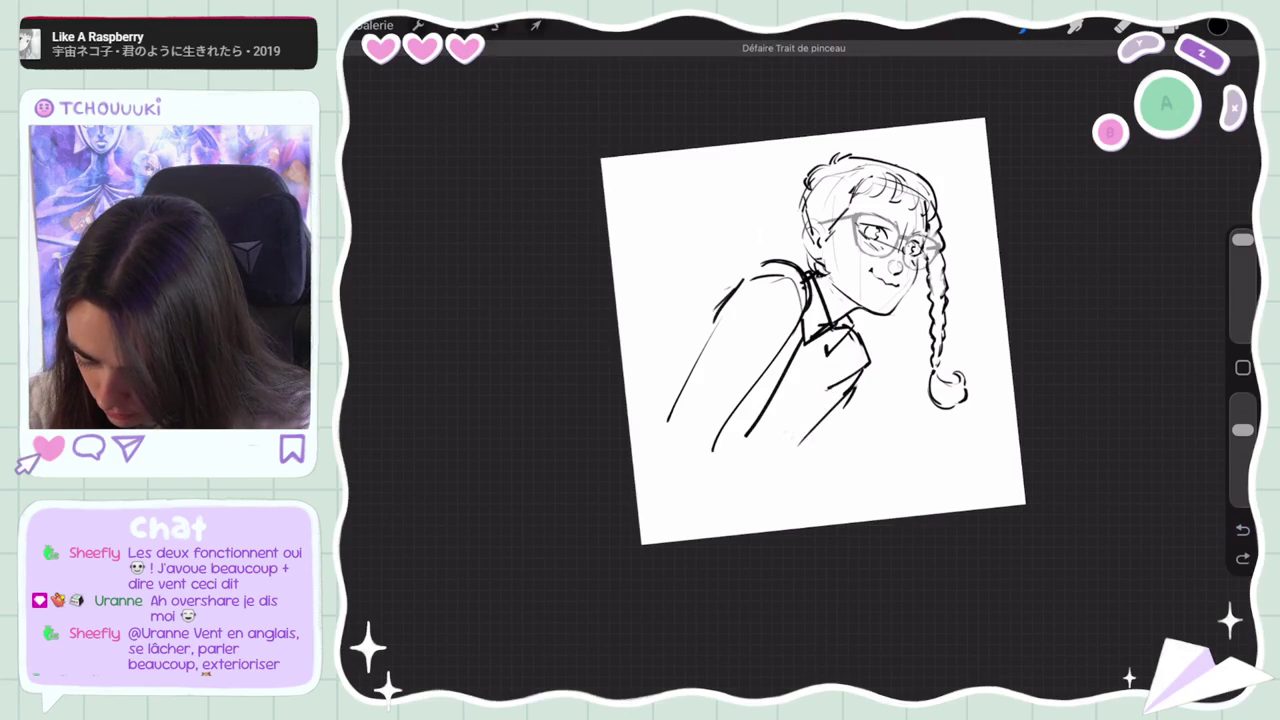
{"action": "left_click_drag", "start_coordinate": [830, 356], "coordinate": [808, 378]}
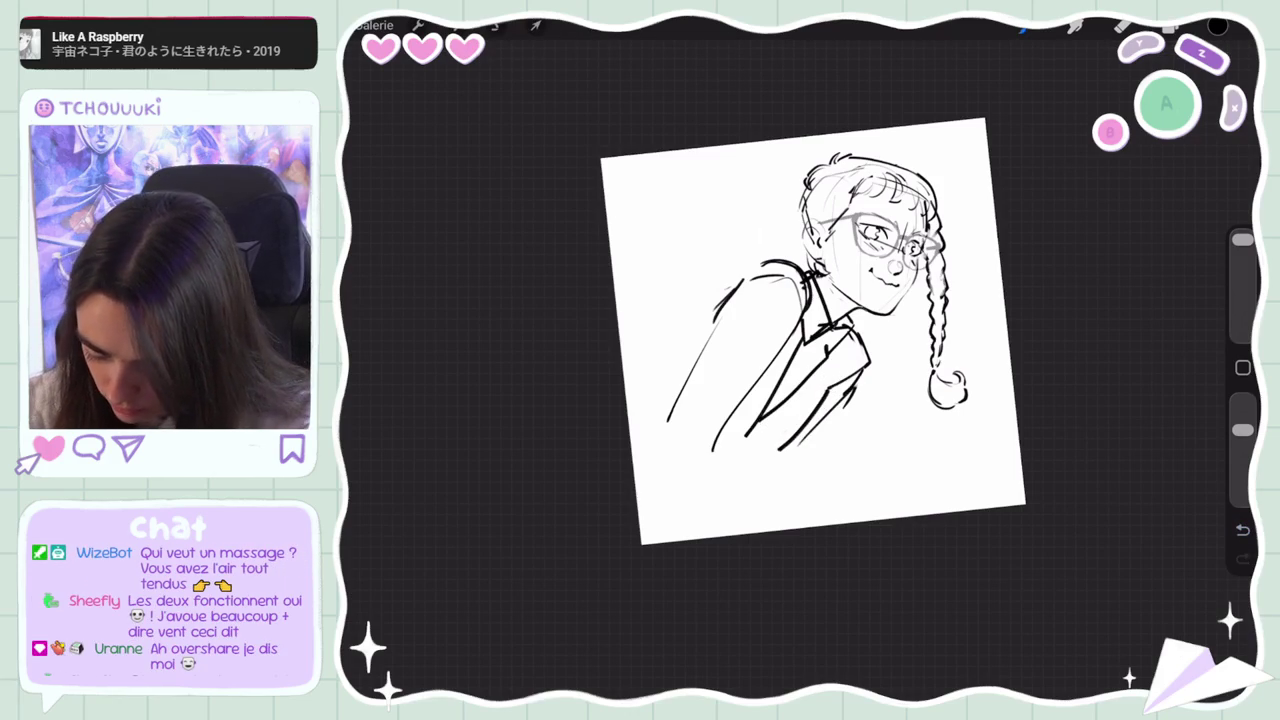
{"action": "key", "text": "e"}
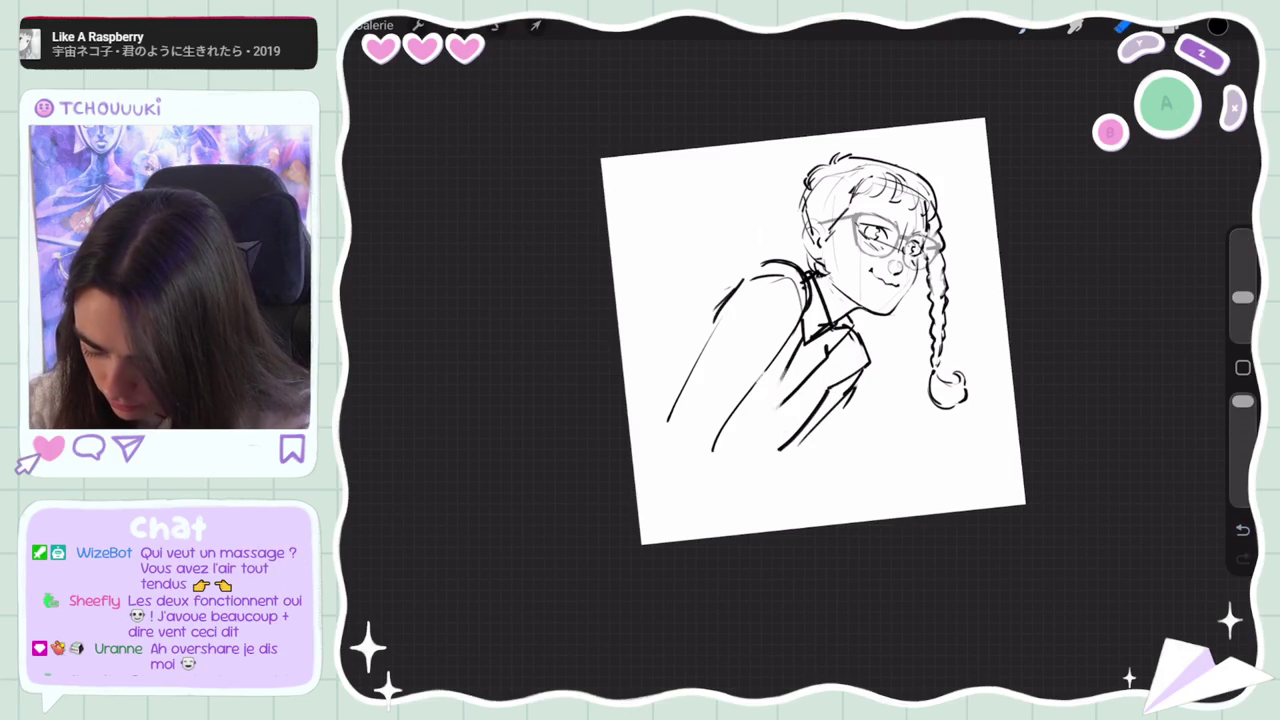
{"action": "key", "text": "b"}
{"action": "left_click_drag", "start_coordinate": [802, 344], "coordinate": [778, 403]}
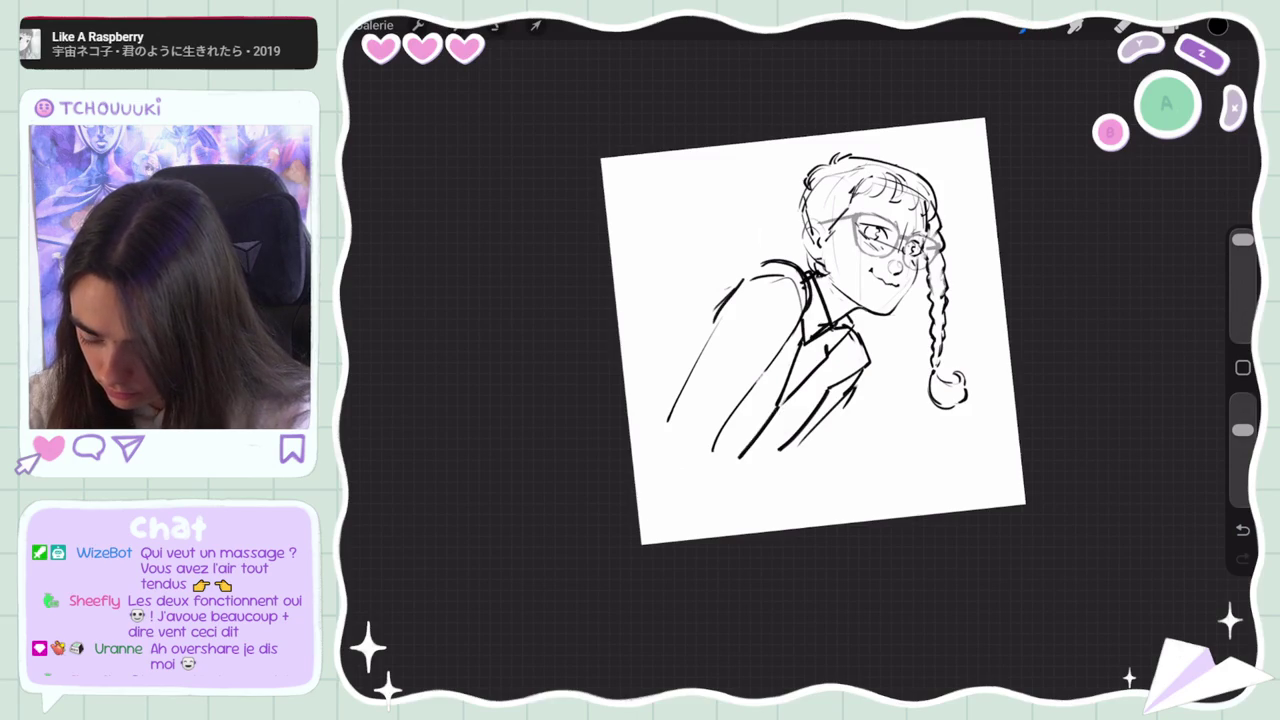
{"action": "key", "text": "ctrl+z"}
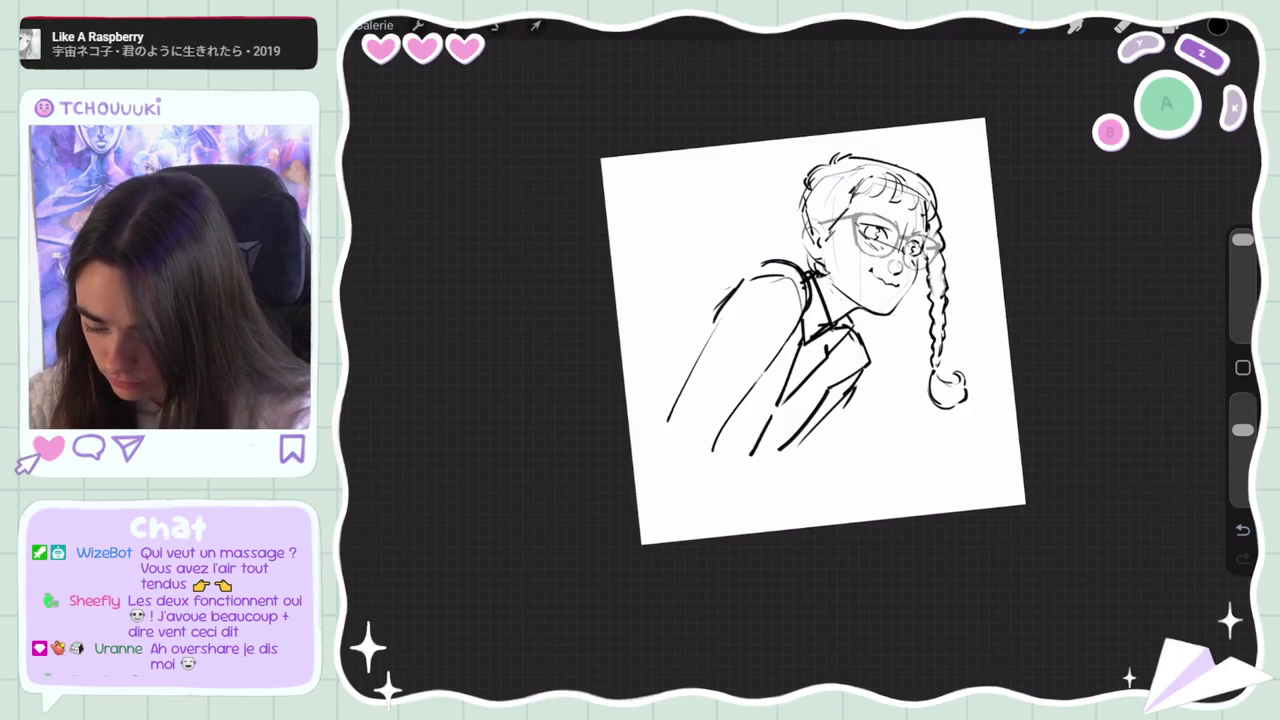
On a rotated canvas, redraw the jacket's left edge as a longer line, then restore the upright view
{"action": "left_click_drag", "start_coordinate": [812, 331], "coordinate": [865, 329]}
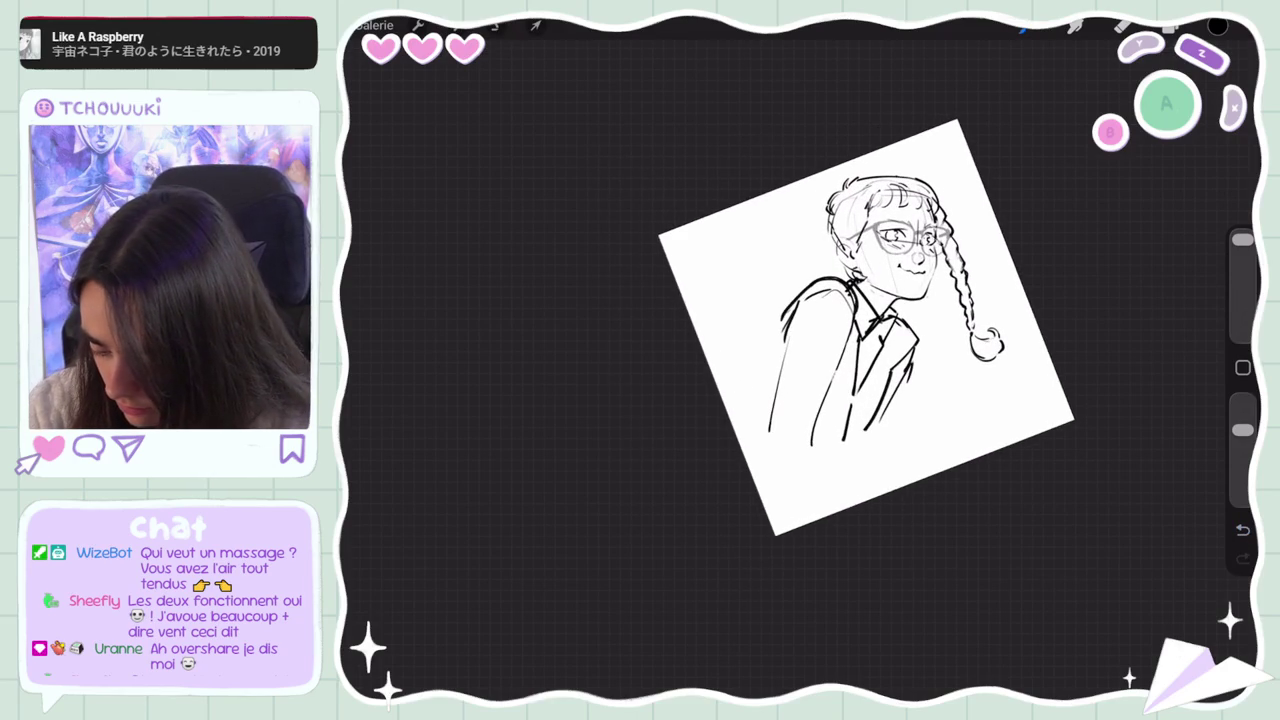
{"action": "left_click_drag", "start_coordinate": [786, 316], "coordinate": [768, 372]}
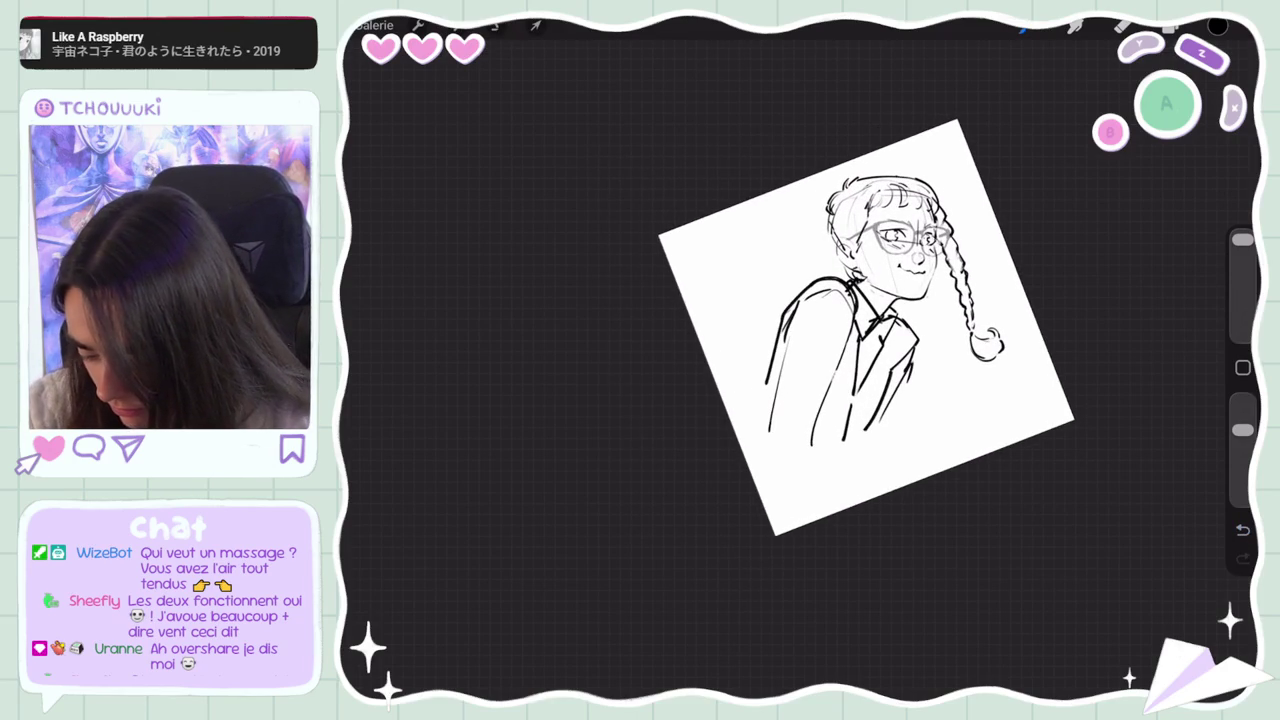
{"action": "key", "text": "ctrl+z"}
{"action": "left_click_drag", "start_coordinate": [800, 294], "coordinate": [756, 380]}
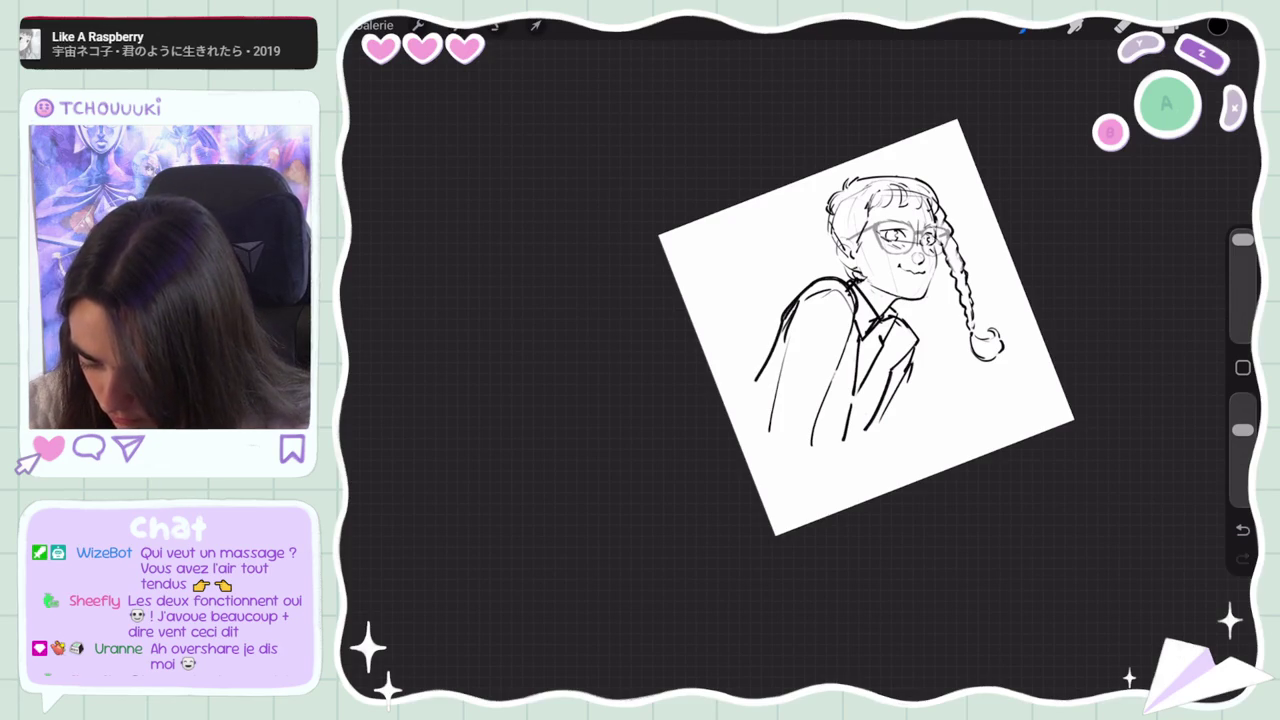
{"action": "left_click_drag", "start_coordinate": [894, 370], "coordinate": [864, 434]}
{"action": "key", "text": "ctrl+z"}
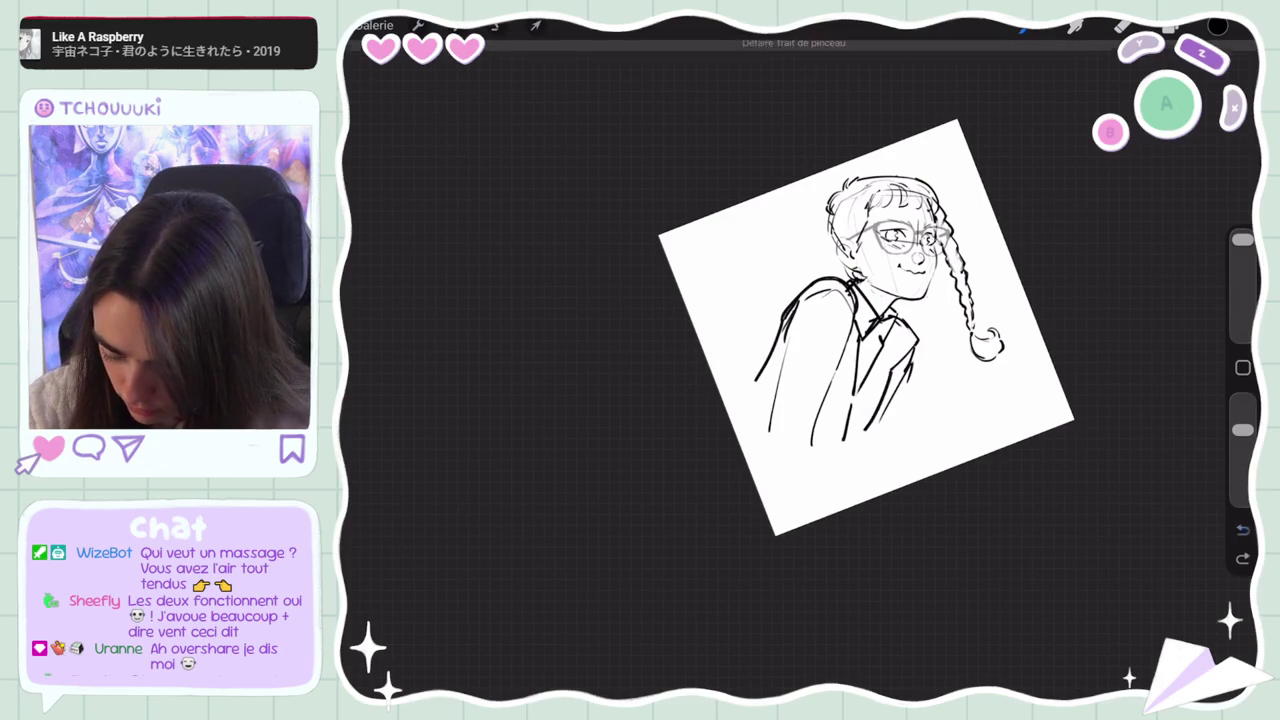
{"action": "key", "text": "e"}
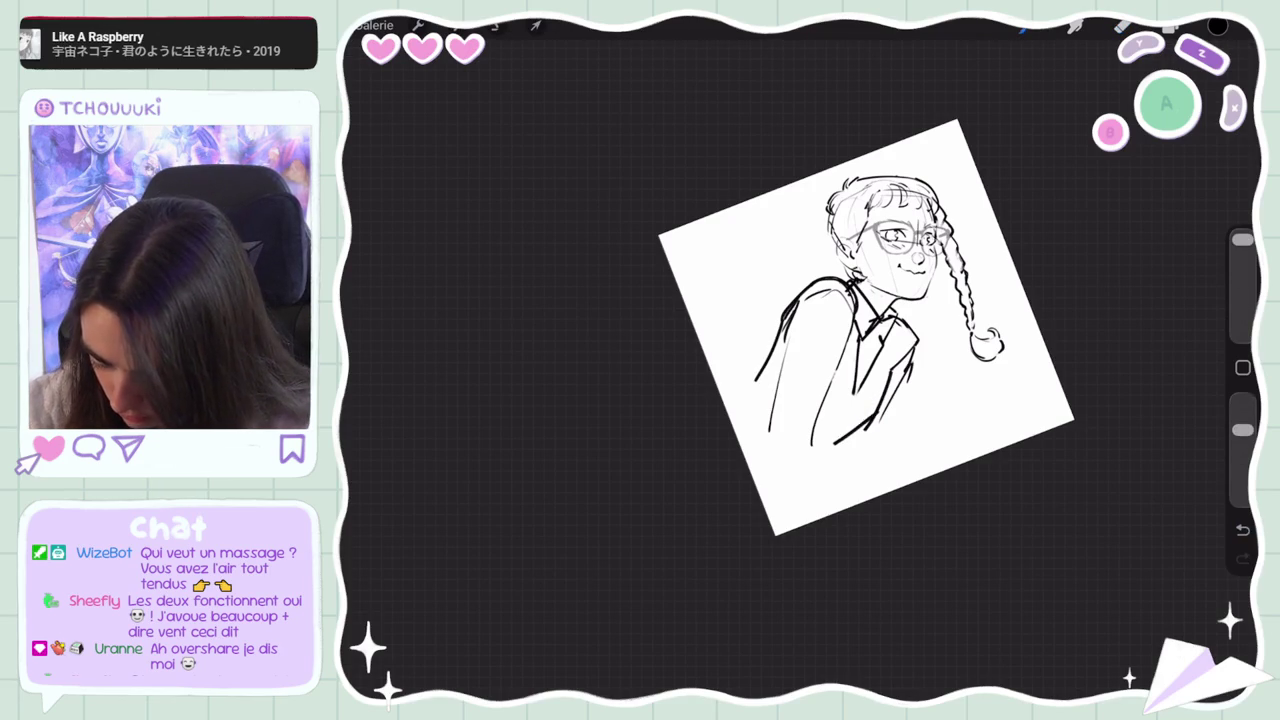
{"action": "key", "text": "ctrl+z"}
{"action": "key", "text": "ctrl+shift+z"}
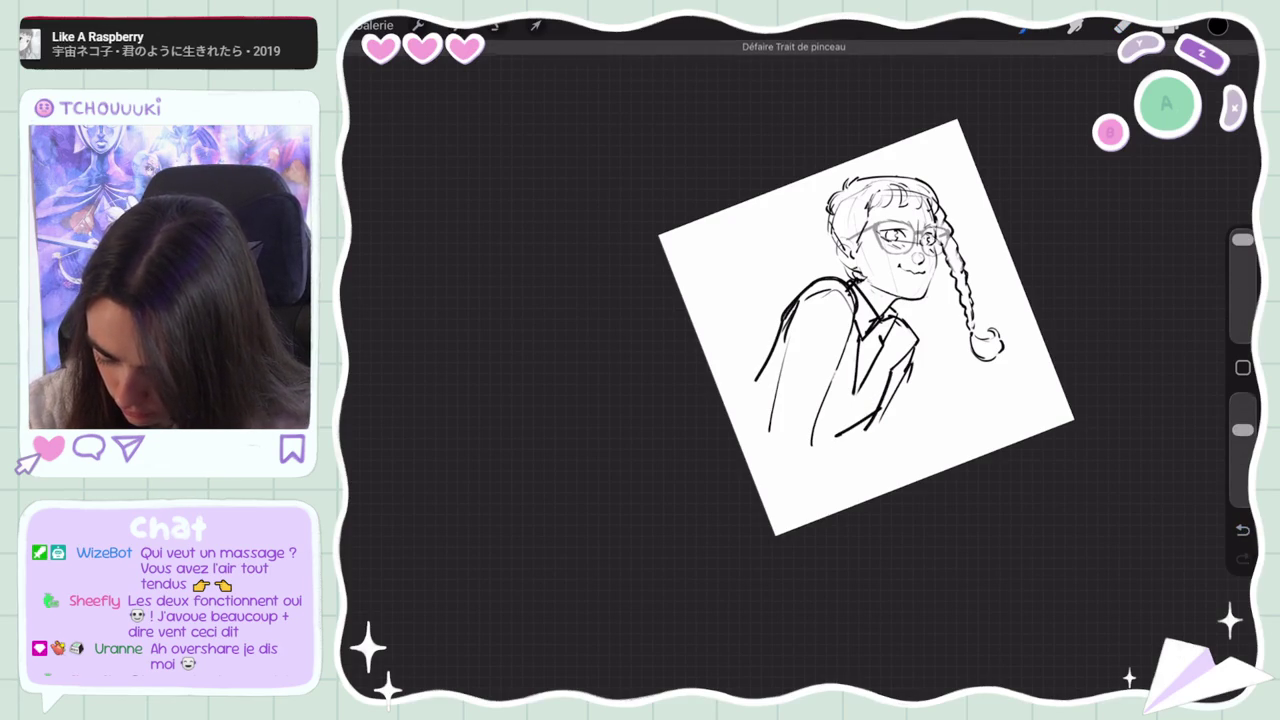
{"action": "key", "text": "b"}
{"action": "key", "text": "e"}
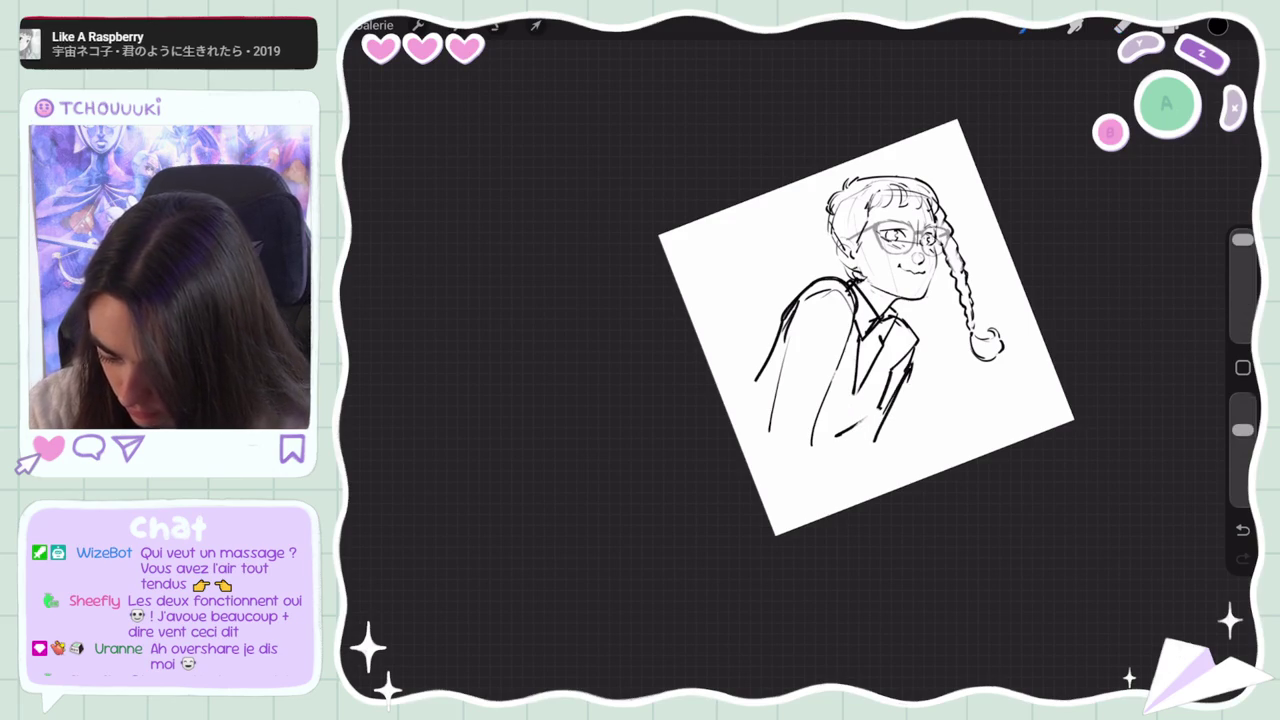
{"action": "key", "text": "ctrl+0"}
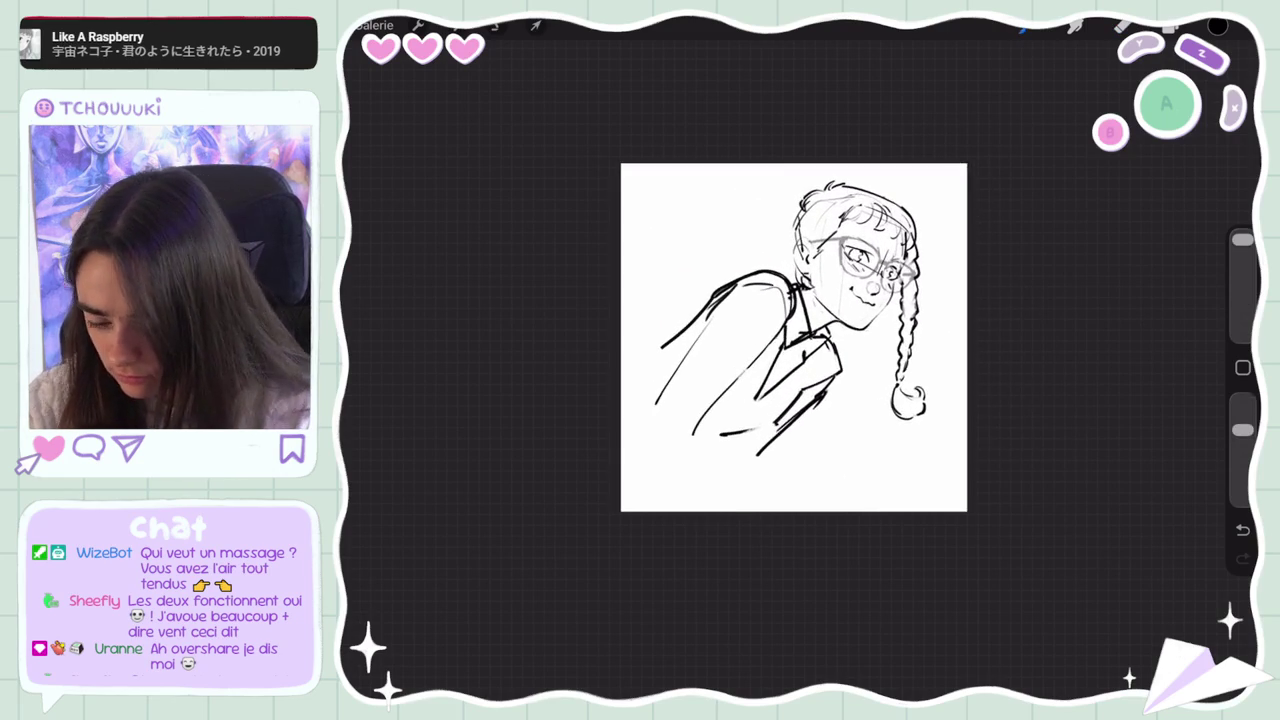
Shorten the braid on its layer with a non-proportional Freeform transform
{"action": "key", "text": "l"}
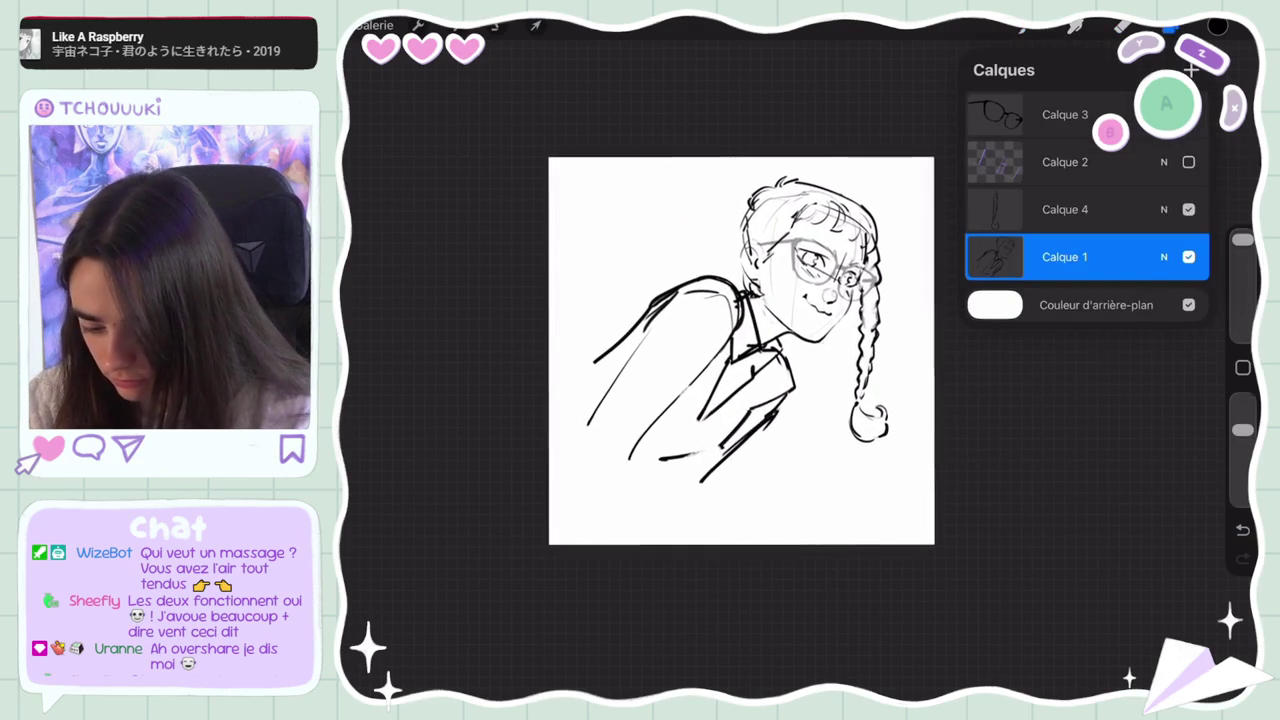
{"action": "left_click", "coordinate": [1065, 209]}
{"action": "key", "text": "v"}
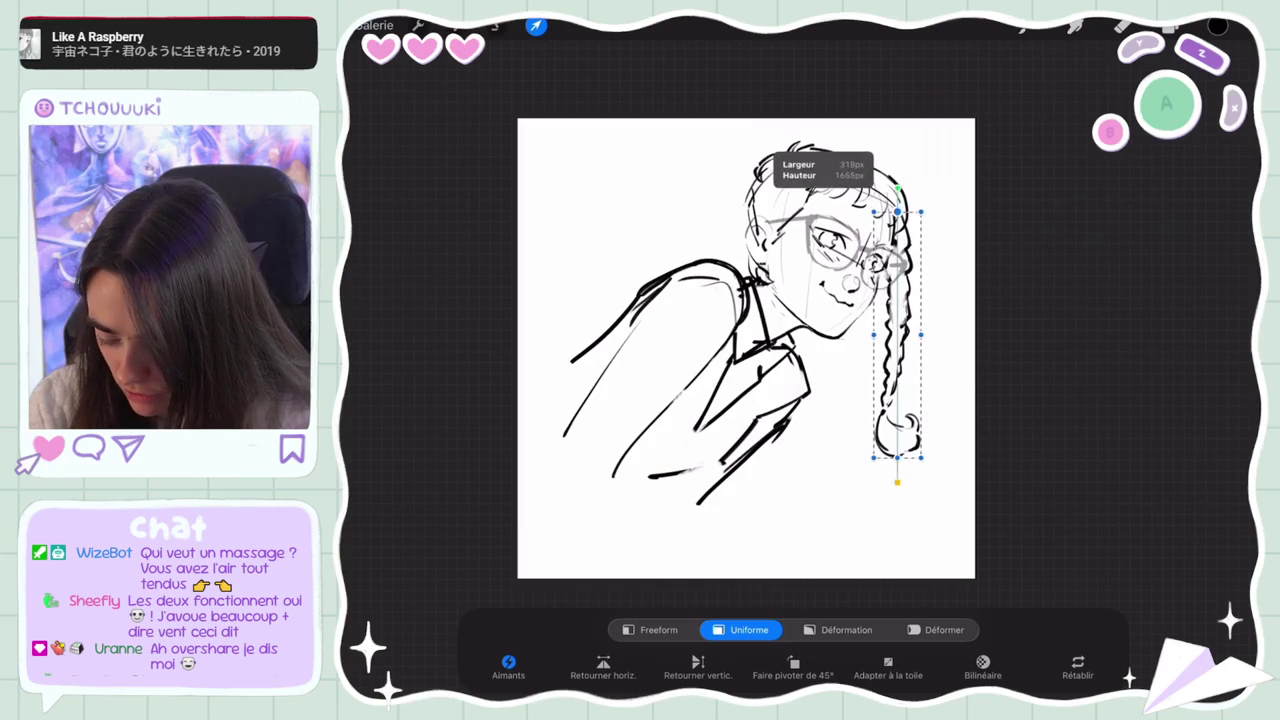
{"action": "left_click", "coordinate": [659, 629]}
{"action": "left_click_drag", "start_coordinate": [897, 458], "coordinate": [897, 433]}
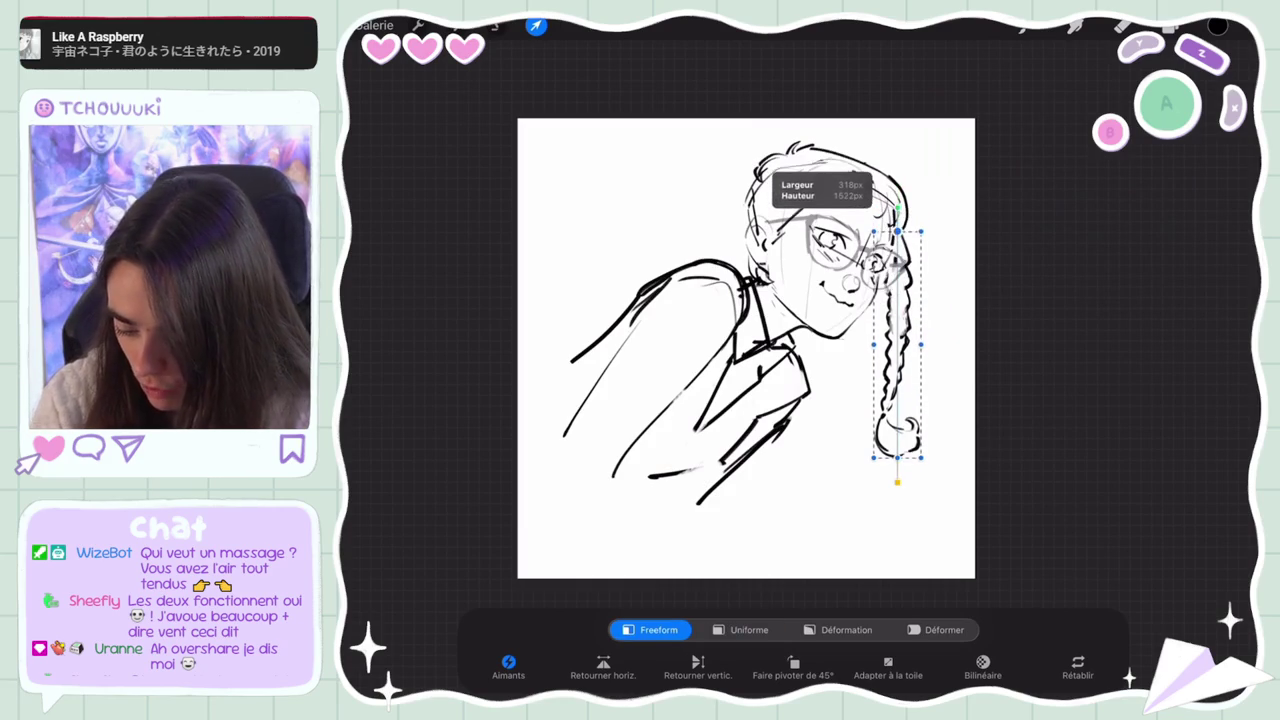
{"action": "left_click_drag", "start_coordinate": [896, 330], "coordinate": [898, 333]}
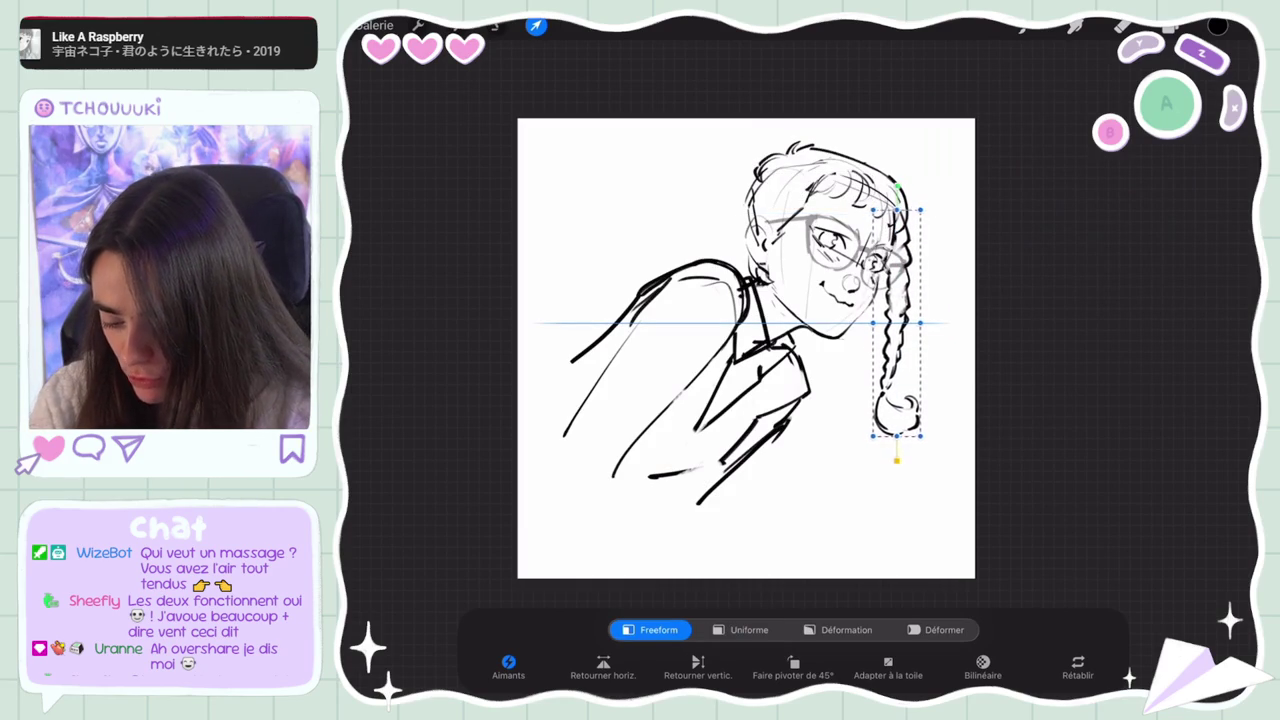
{"action": "left_click", "coordinate": [1170, 25]}
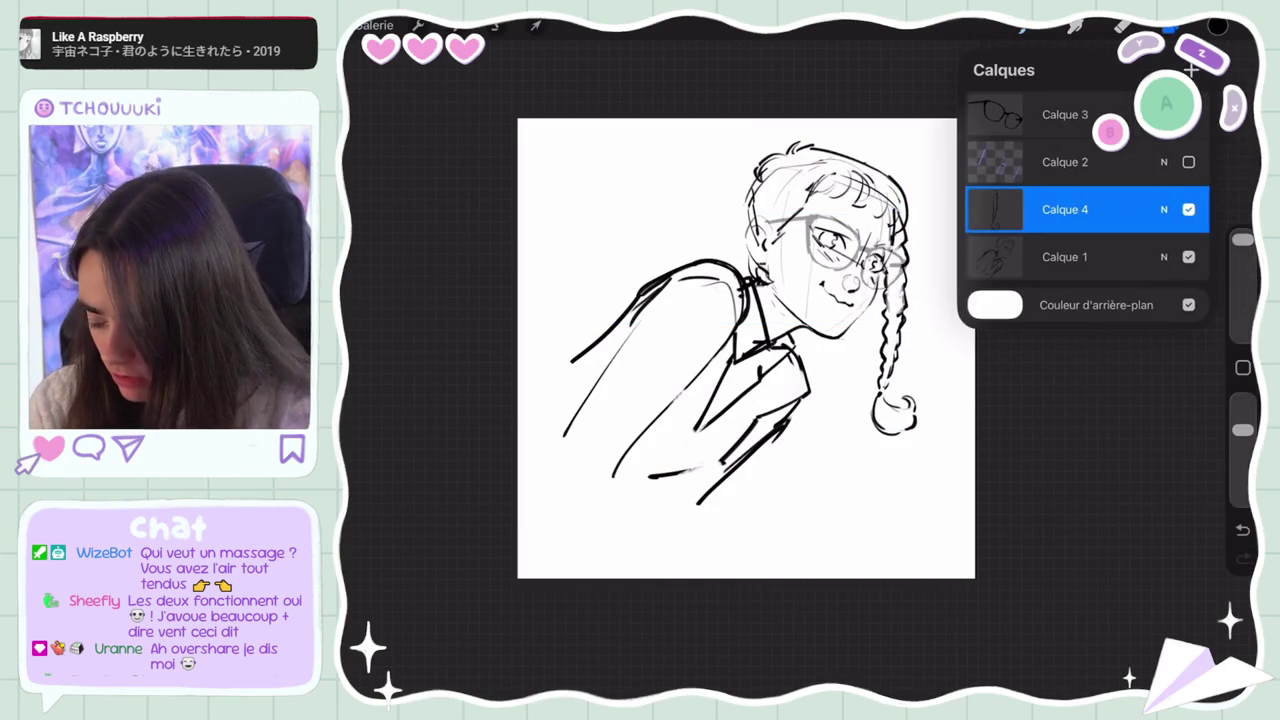
Extend the canvas slightly to the right with Crop & Resize
{"action": "scroll", "coordinate": [746, 348], "scroll_direction": "down", "scroll_amount": 3}
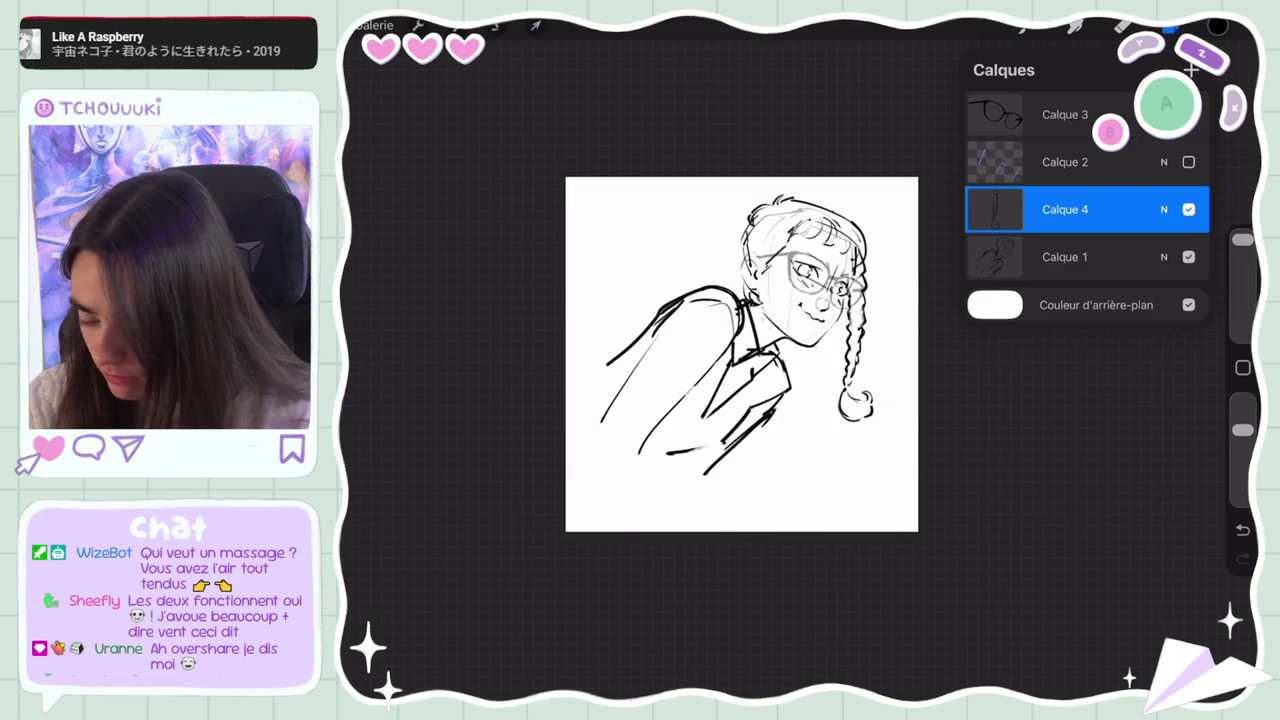
{"action": "left_click", "coordinate": [418, 25]}
{"action": "left_click", "coordinate": [400, 151]}
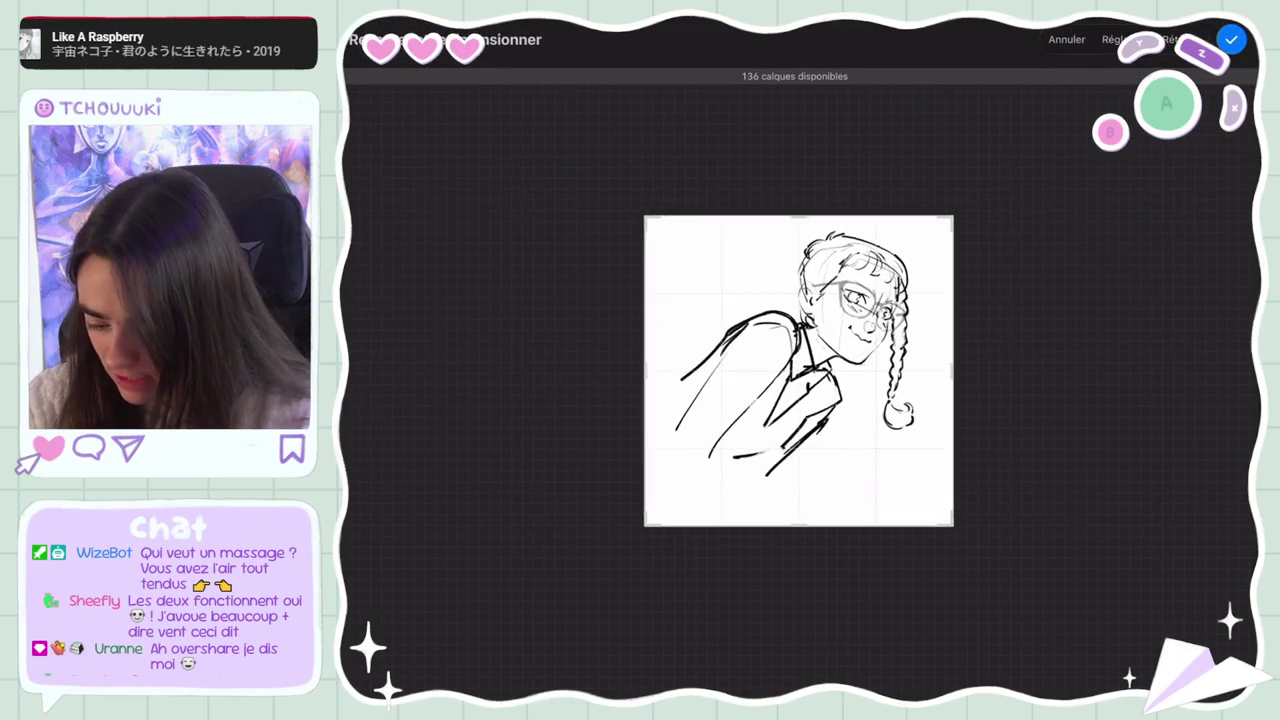
{"action": "left_click_drag", "start_coordinate": [953, 366], "coordinate": [962, 366]}
{"action": "left_click", "coordinate": [1231, 39]}
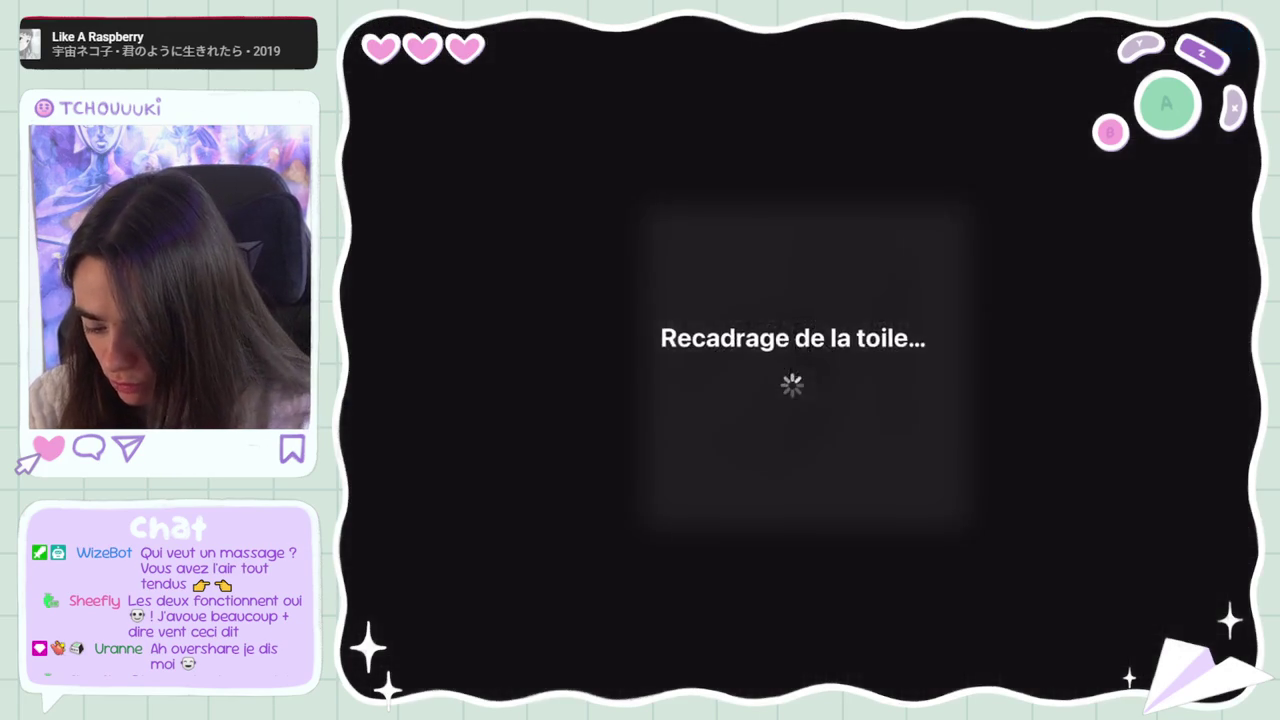
Add a new layer on top and fill it with solid black
{"action": "scroll", "coordinate": [744, 385], "scroll_direction": "down", "scroll_amount": 3}
{"action": "left_click", "coordinate": [1217, 25]}
{"action": "left_click", "coordinate": [1190, 70]}
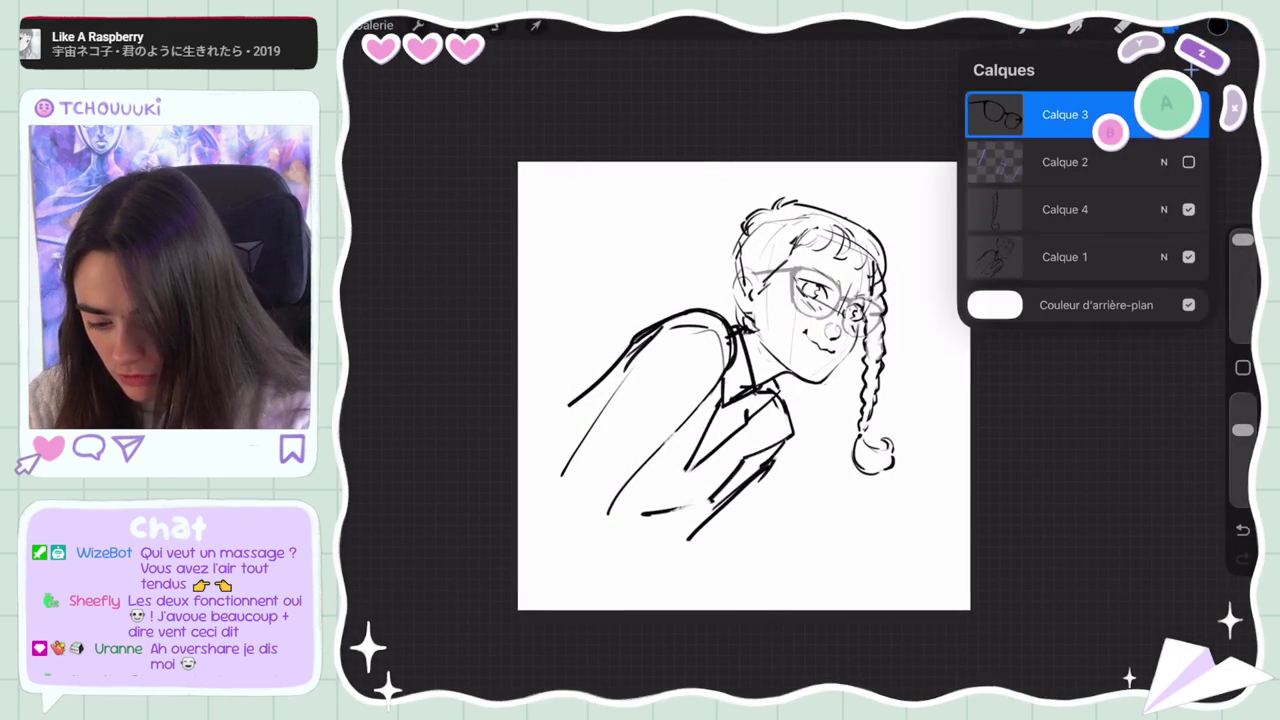
{"action": "left_click_drag", "start_coordinate": [1217, 25], "coordinate": [744, 385]}
Lower the black layer's opacity to 75%
{"action": "left_click", "coordinate": [1217, 25]}
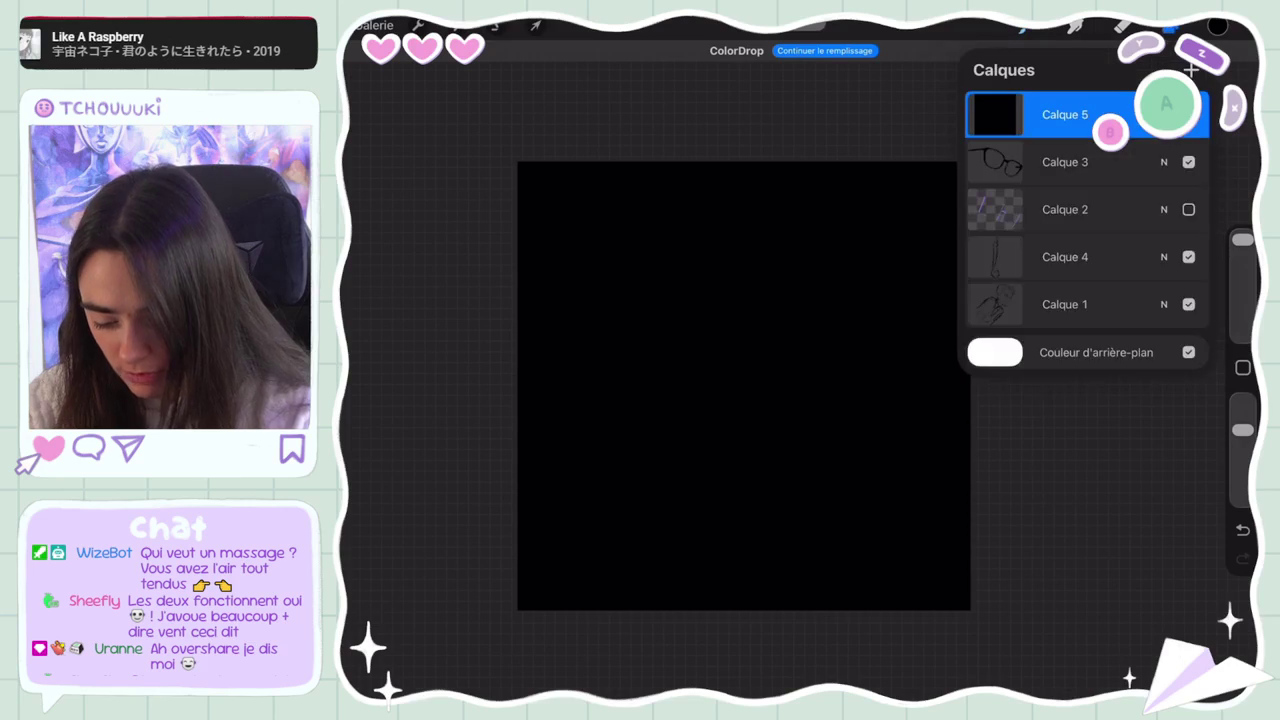
{"action": "left_click", "coordinate": [1163, 114]}
{"action": "mouse_move", "coordinate": [1195, 171]}
{"action": "left_mouse_down"}
{"action": "mouse_move", "coordinate": [1059, 171]}
{"action": "mouse_move", "coordinate": [1140, 171]}
{"action": "left_mouse_up"}
Select a rectangle around the girl, subtracting a strip along the right edge, and transform it
{"action": "key", "text": "s"}
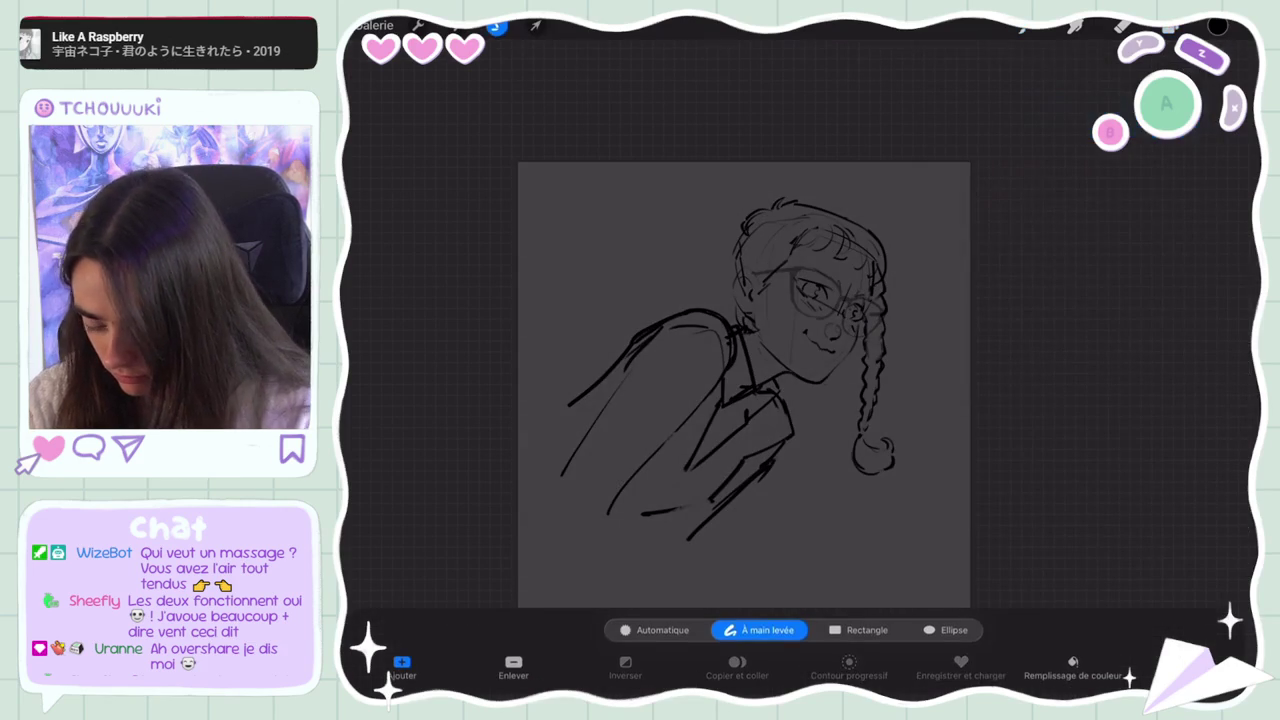
{"action": "mouse_move", "coordinate": [960, 187]}
{"action": "left_mouse_down"}
{"action": "mouse_move", "coordinate": [663, 506]}
{"action": "mouse_move", "coordinate": [679, 502]}
{"action": "left_mouse_up"}
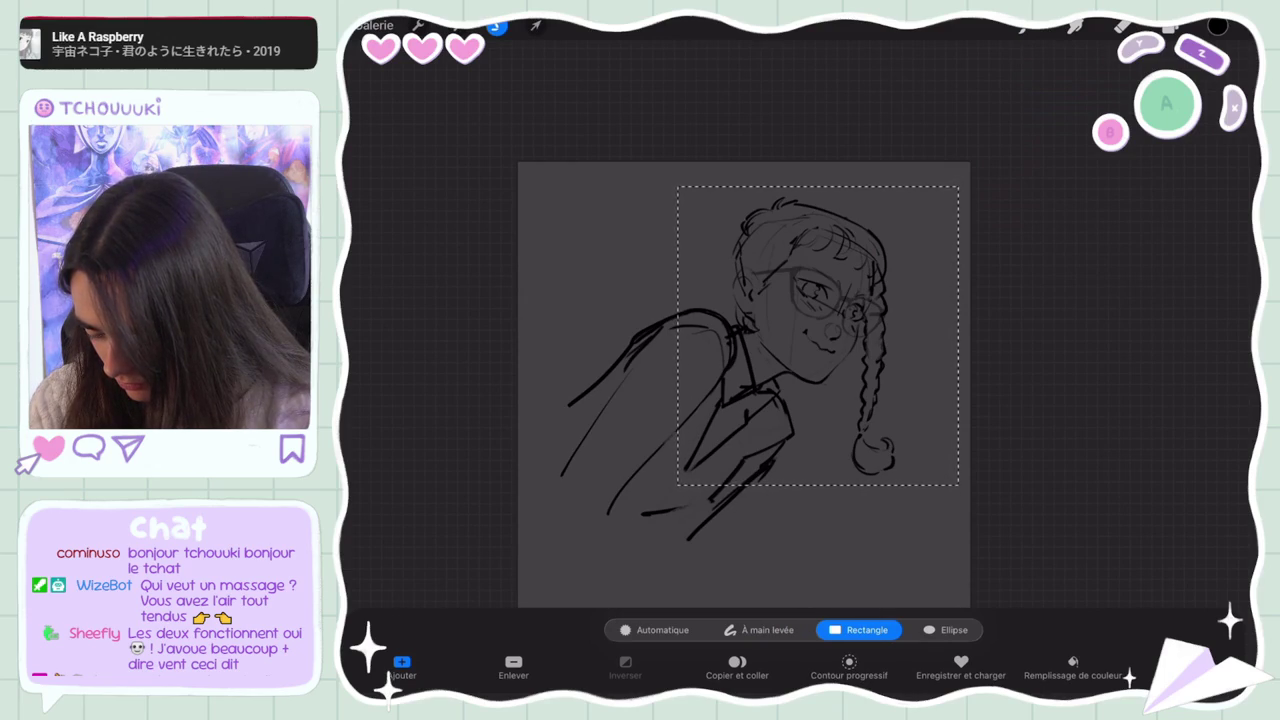
{"action": "left_click_drag", "start_coordinate": [958, 485], "coordinate": [958, 485]}
{"action": "left_click", "coordinate": [513, 665]}
{"action": "left_click_drag", "start_coordinate": [953, 125], "coordinate": [1012, 557]}
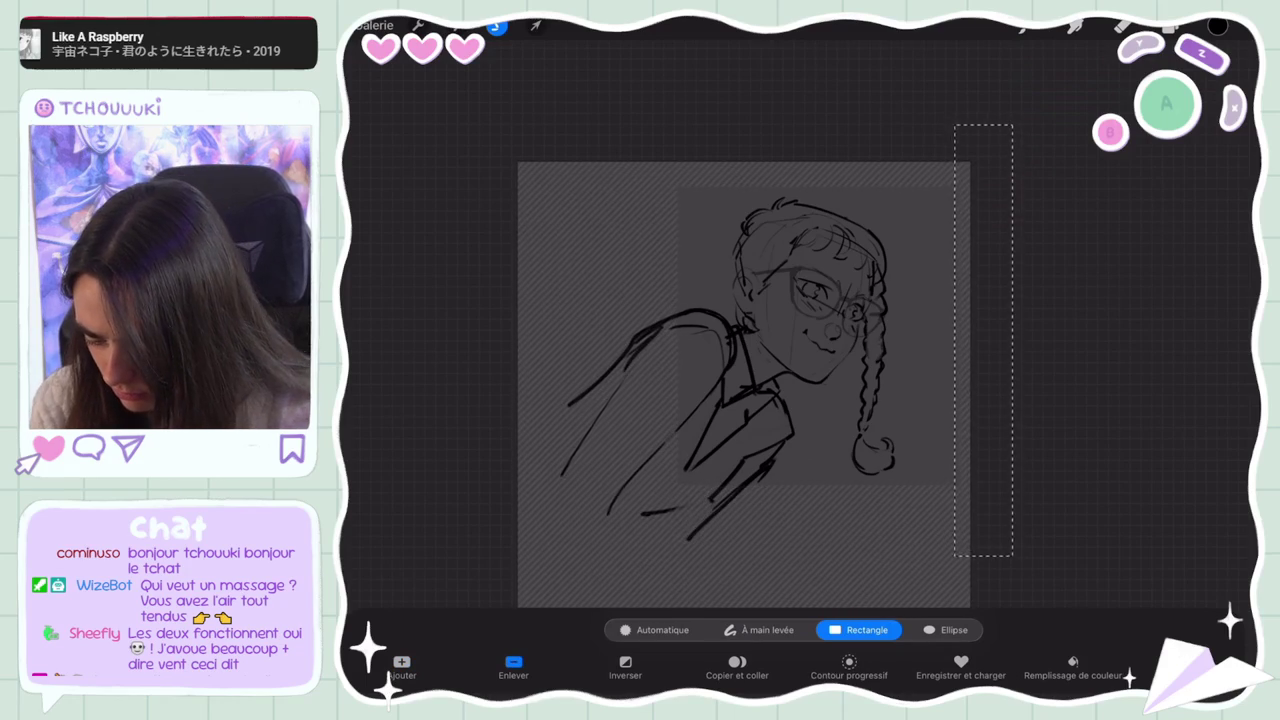
{"action": "left_click", "coordinate": [536, 25]}
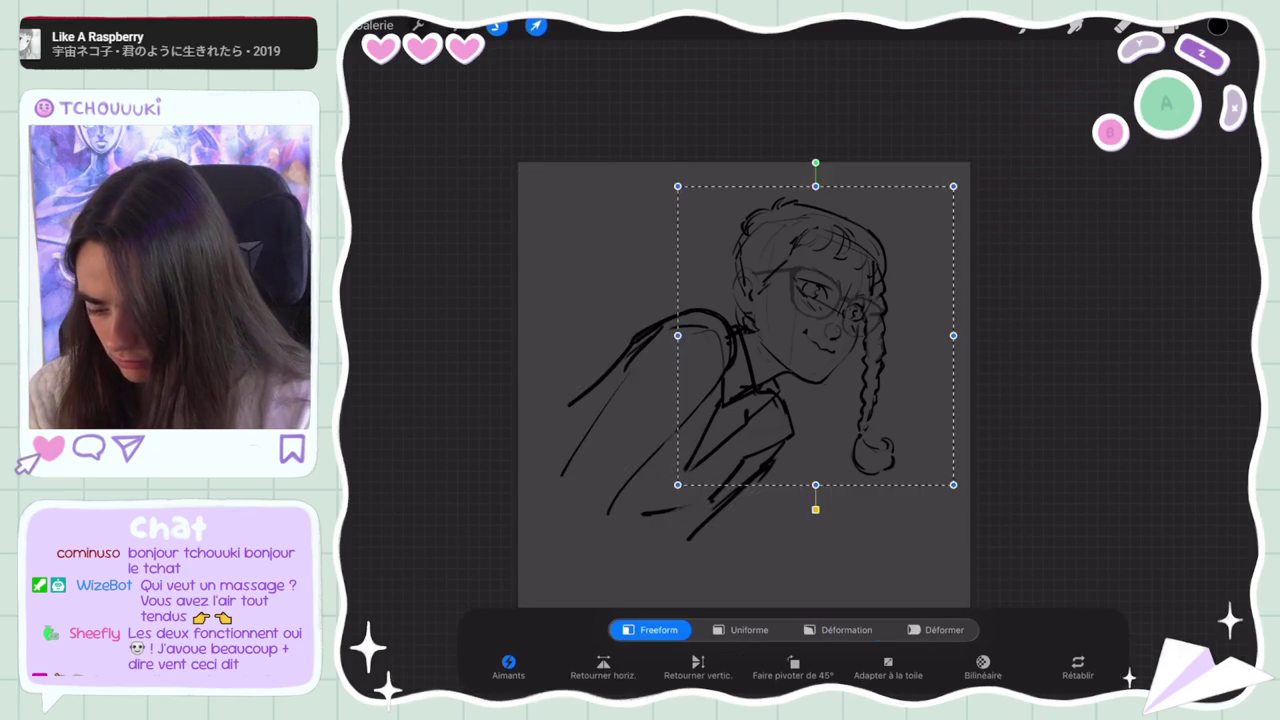
{"action": "left_click", "coordinate": [1170, 25]}
{"action": "scroll", "coordinate": [744, 386], "scroll_direction": "down", "scroll_amount": 5}
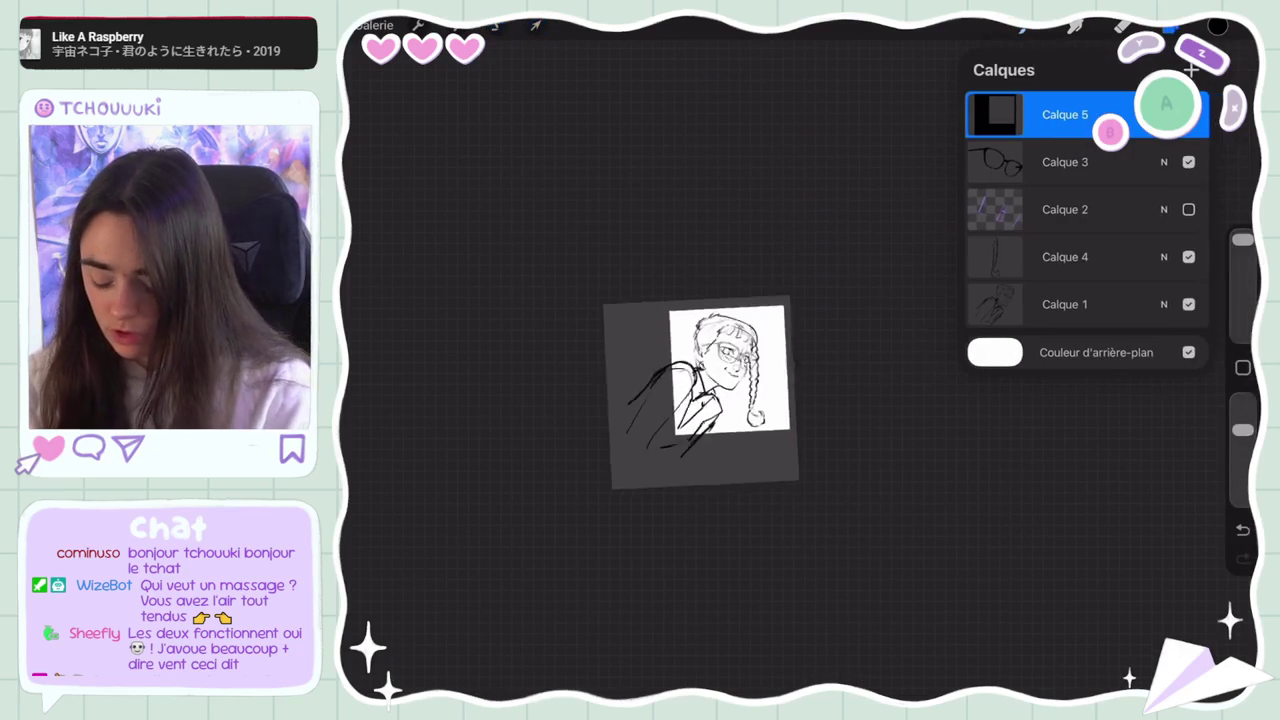
Make the Calque 1 sketch layer active and close the layers list
{"action": "scroll", "coordinate": [710, 390], "scroll_direction": "up", "scroll_amount": 2}
{"action": "scroll", "coordinate": [710, 390], "scroll_direction": "up", "scroll_amount": 2}
{"action": "scroll", "coordinate": [710, 390], "scroll_direction": "up", "scroll_amount": 2}
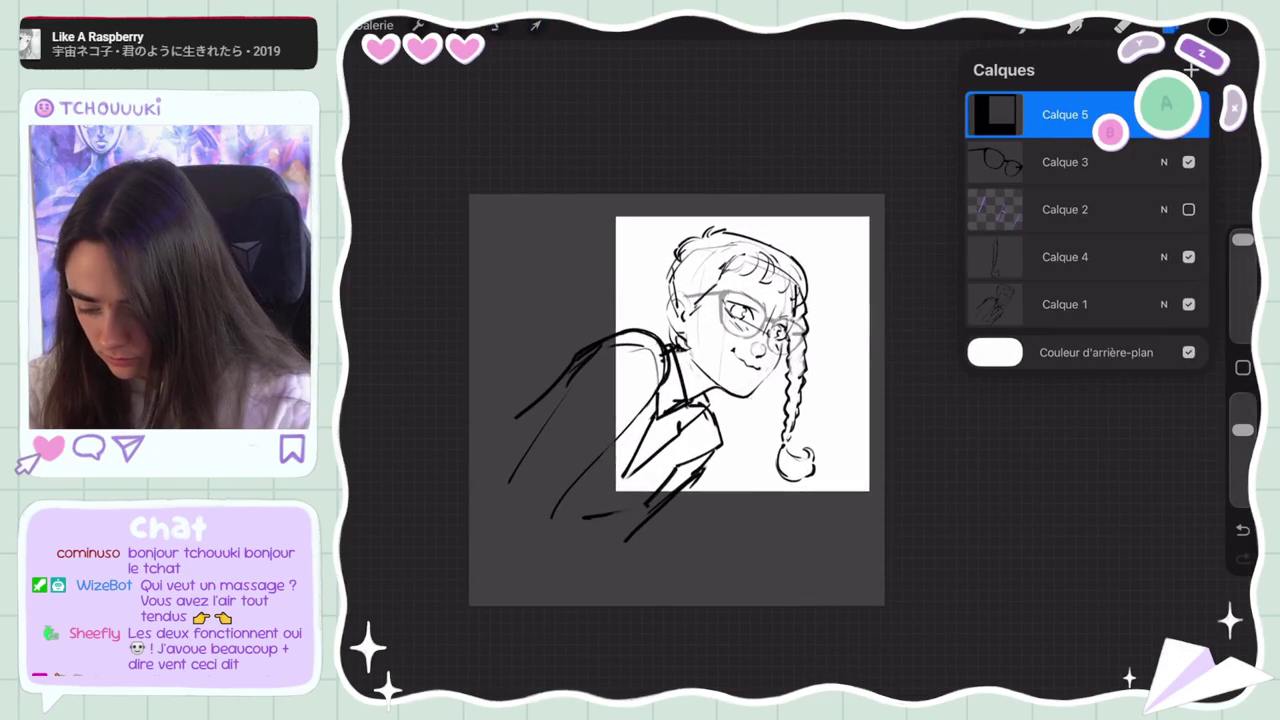
{"action": "left_click", "coordinate": [1065, 209]}
{"action": "scroll", "coordinate": [684, 381], "scroll_direction": "up", "scroll_amount": 1}
{"action": "scroll", "coordinate": [684, 381], "scroll_direction": "up", "scroll_amount": 1}
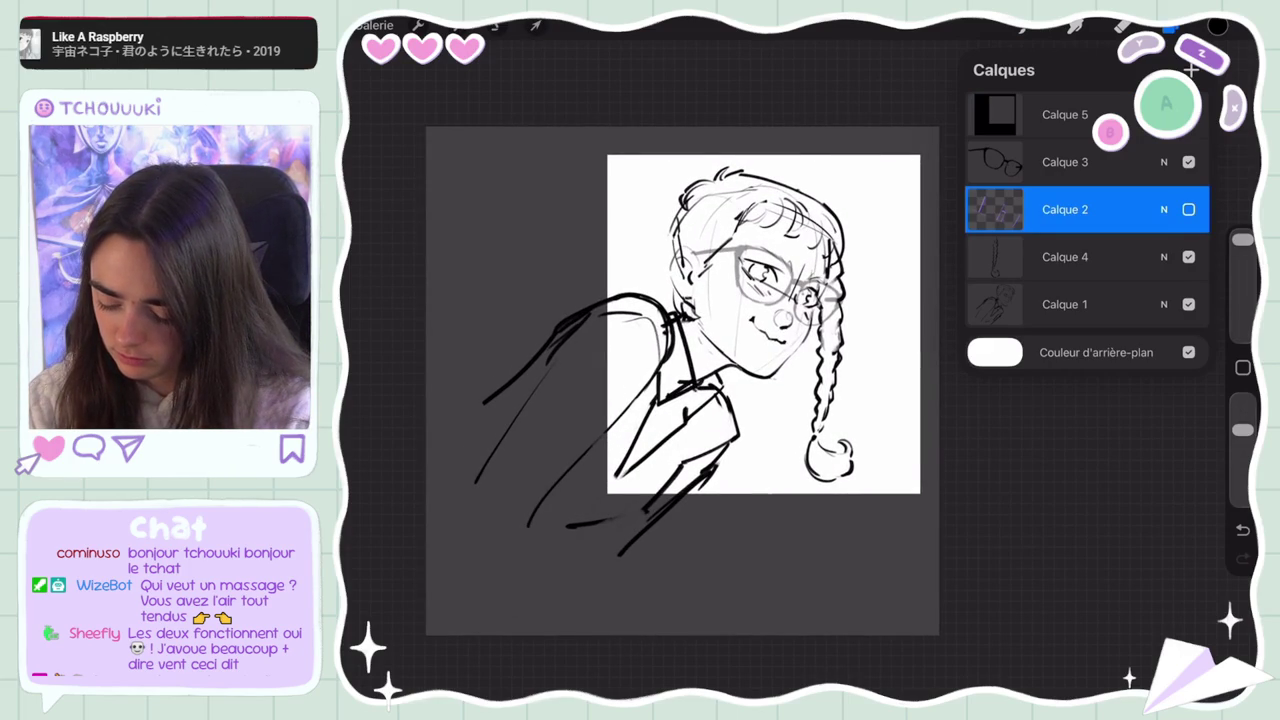
{"action": "left_click", "coordinate": [1065, 304]}
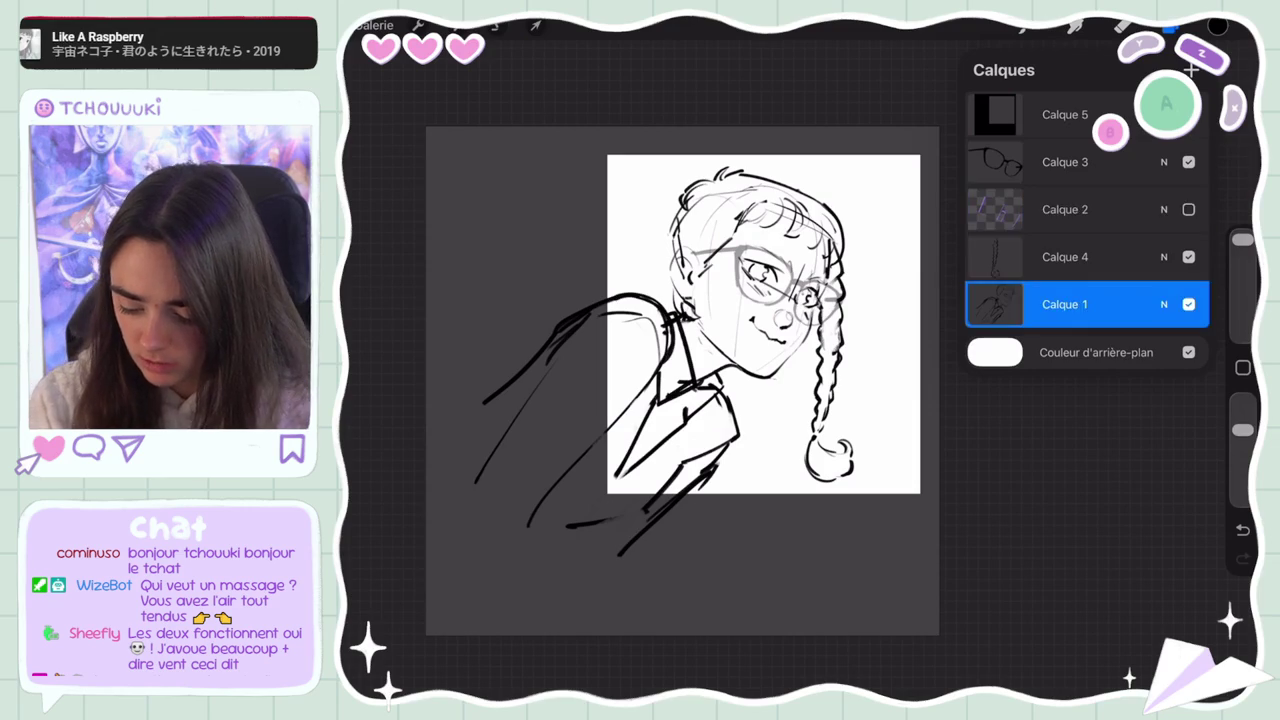
{"action": "left_click", "coordinate": [1170, 26]}
Set the brush to 11% and undo the trial marks beside the braid
{"action": "left_click", "coordinate": [1025, 26]}
{"action": "left_click_drag", "start_coordinate": [846, 418], "coordinate": [898, 450]}
{"action": "key", "text": "ctrl+z"}
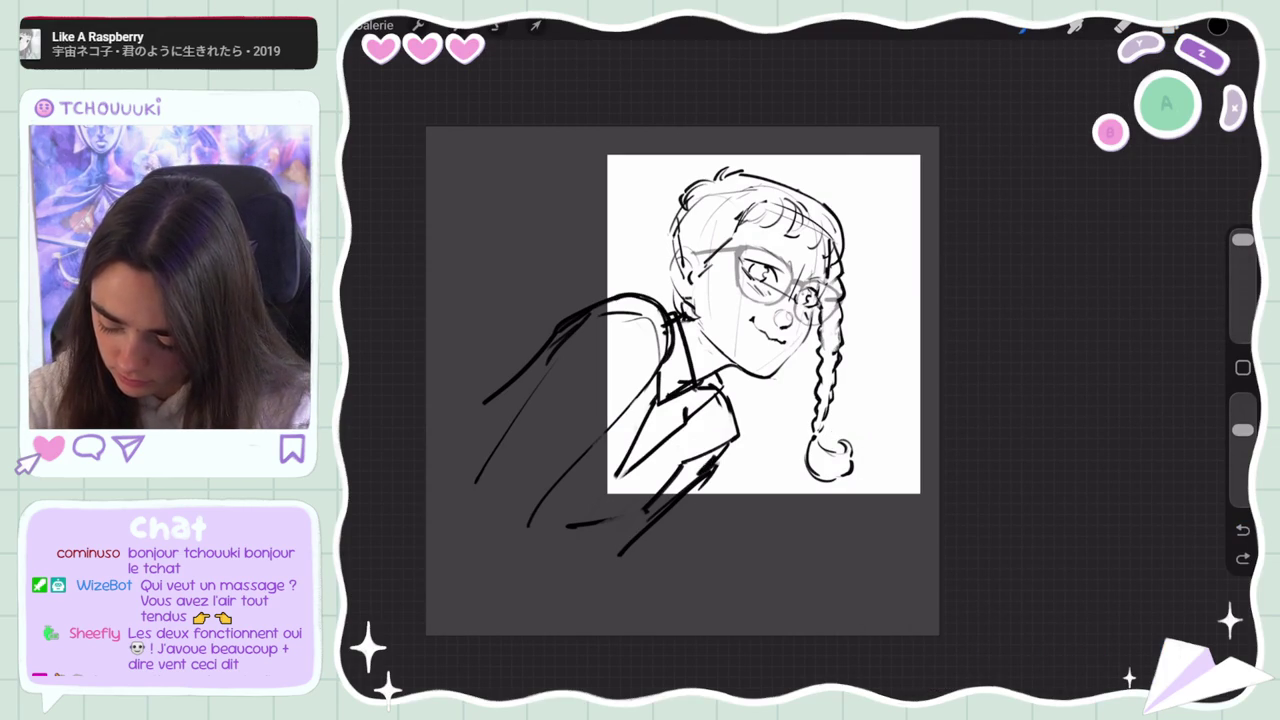
{"action": "key", "text": "ctrl+z"}
{"action": "key", "text": "["}
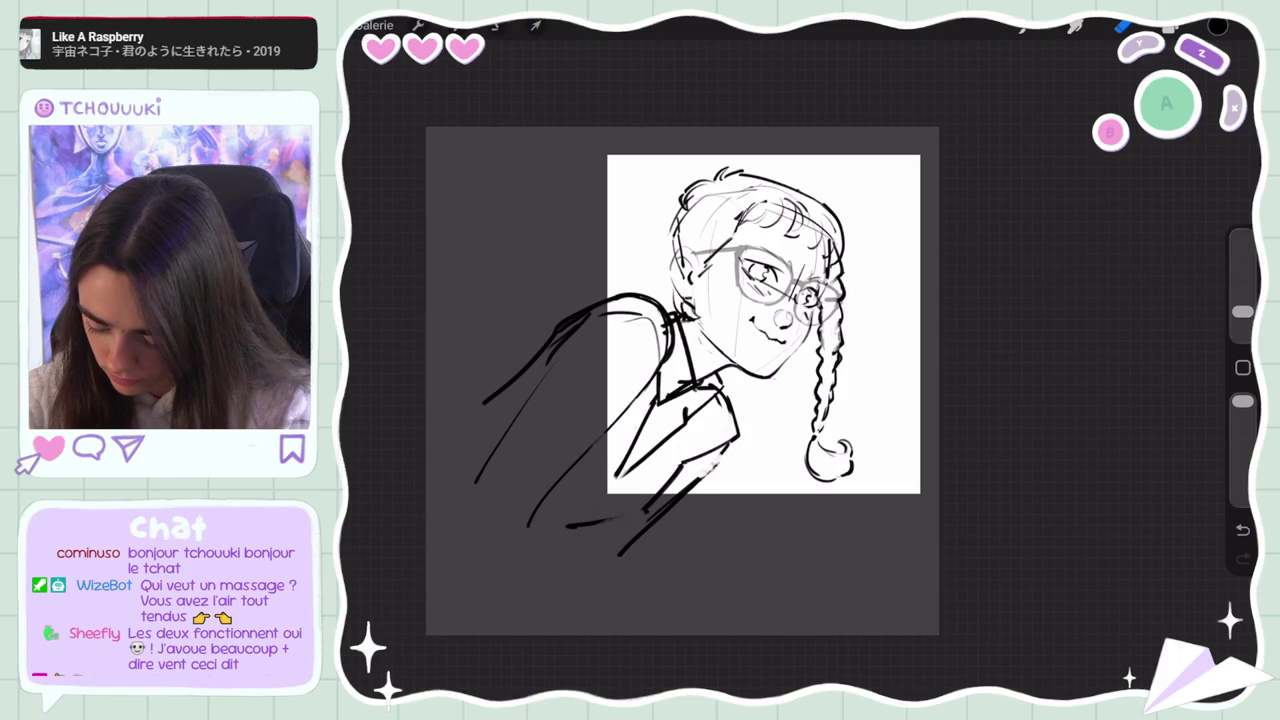
{"action": "key", "text": "e"}
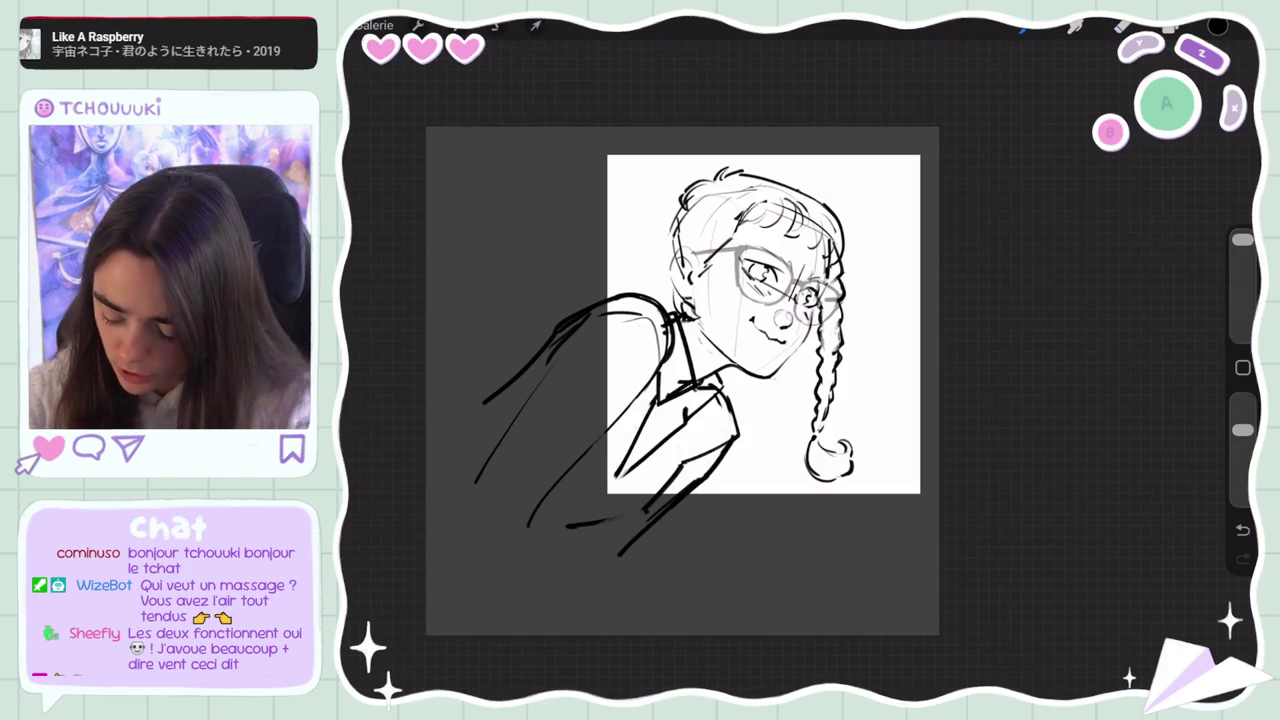
{"action": "left_click", "coordinate": [878, 380]}
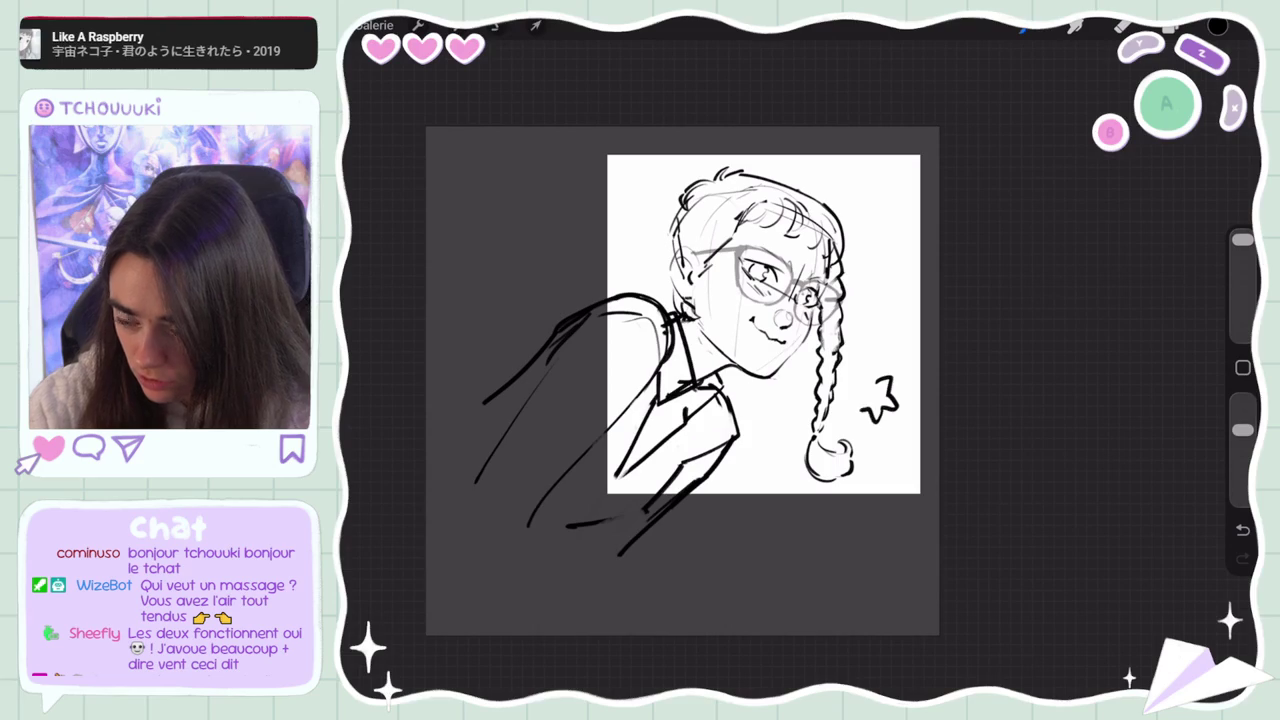
{"action": "key", "text": "ctrl+z"}
{"action": "key", "text": "ctrl+z"}
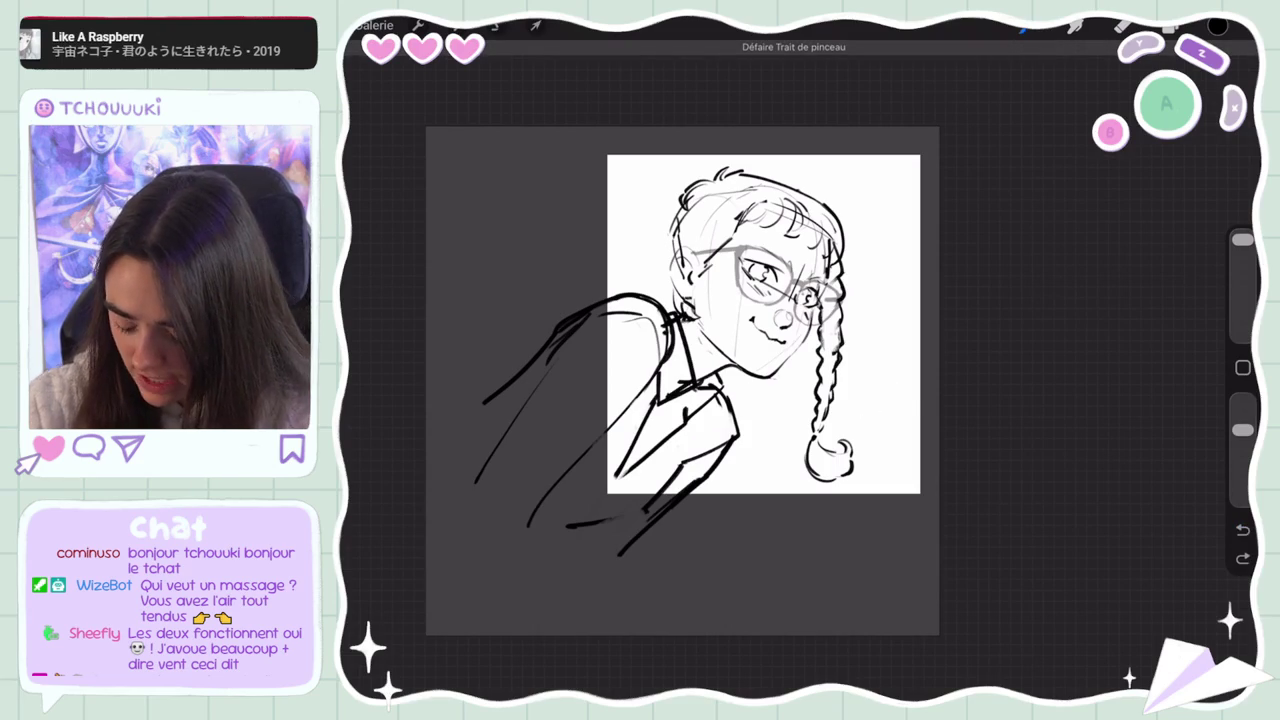
Sketch the table line from the braid, the bottom table edge, a neck stroke and legs below
{"action": "left_click_drag", "start_coordinate": [850, 425], "coordinate": [928, 395]}
{"action": "key", "text": "ctrl+z"}
{"action": "key", "text": "ctrl+z"}
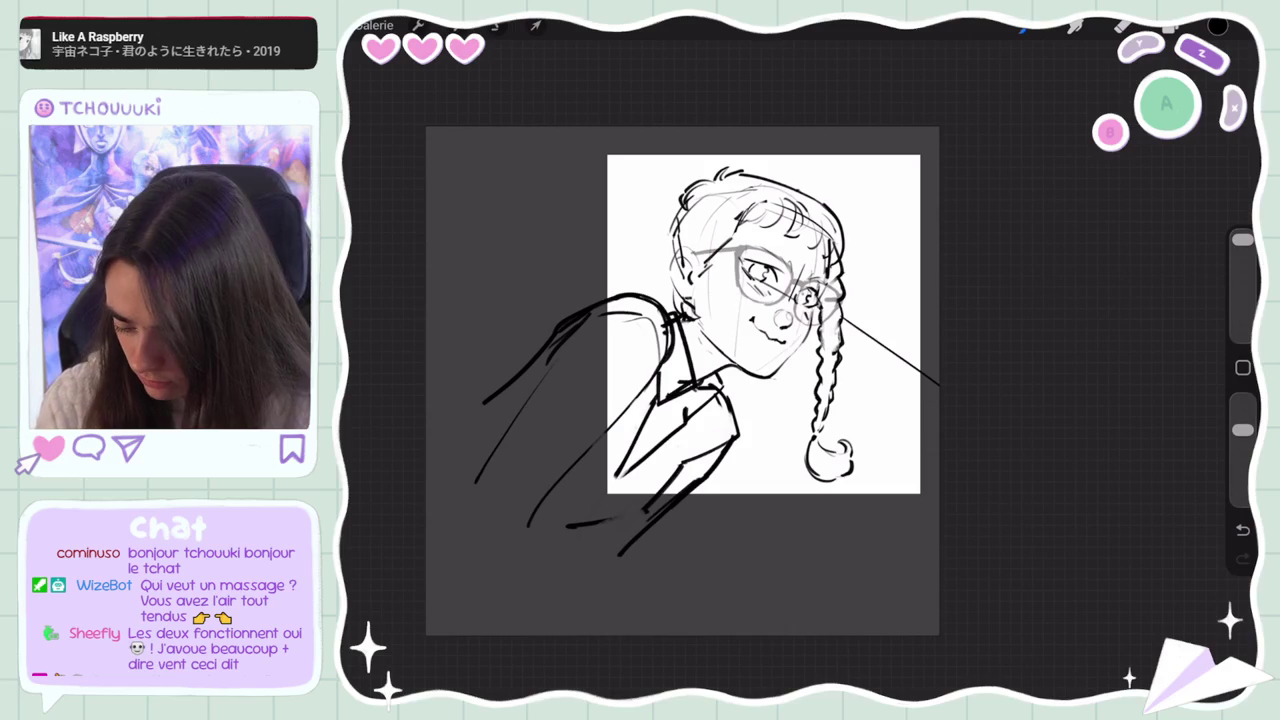
{"action": "left_click_drag", "start_coordinate": [726, 482], "coordinate": [938, 492]}
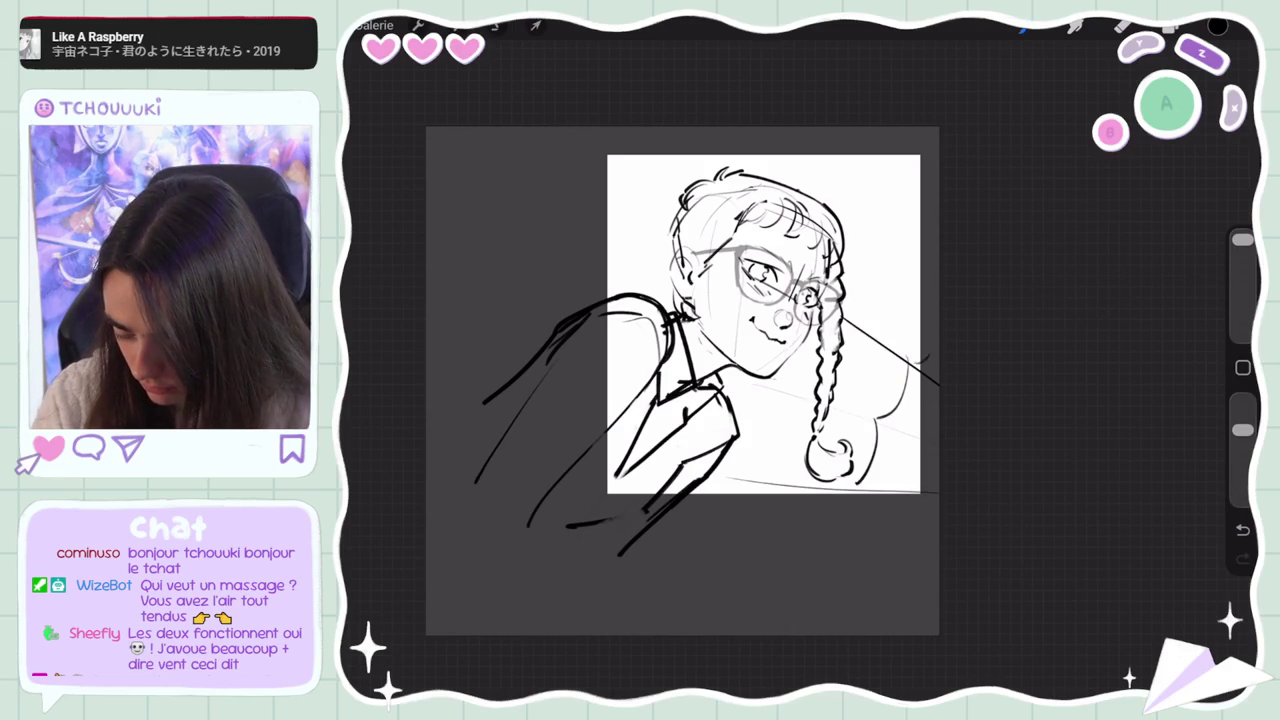
{"action": "left_click_drag", "start_coordinate": [782, 412], "coordinate": [776, 537]}
{"action": "scroll", "coordinate": [682, 380], "scroll_direction": "down", "scroll_amount": 5}
{"action": "scroll", "coordinate": [682, 380], "scroll_direction": "up", "scroll_amount": 6}
{"action": "left_click_drag", "start_coordinate": [874, 476], "coordinate": [878, 536]}
{"action": "scroll", "coordinate": [711, 390], "scroll_direction": "down", "scroll_amount": 5}
{"action": "scroll", "coordinate": [711, 390], "scroll_direction": "up", "scroll_amount": 4}
{"action": "scroll", "coordinate": [733, 416], "scroll_direction": "up", "scroll_amount": 3}
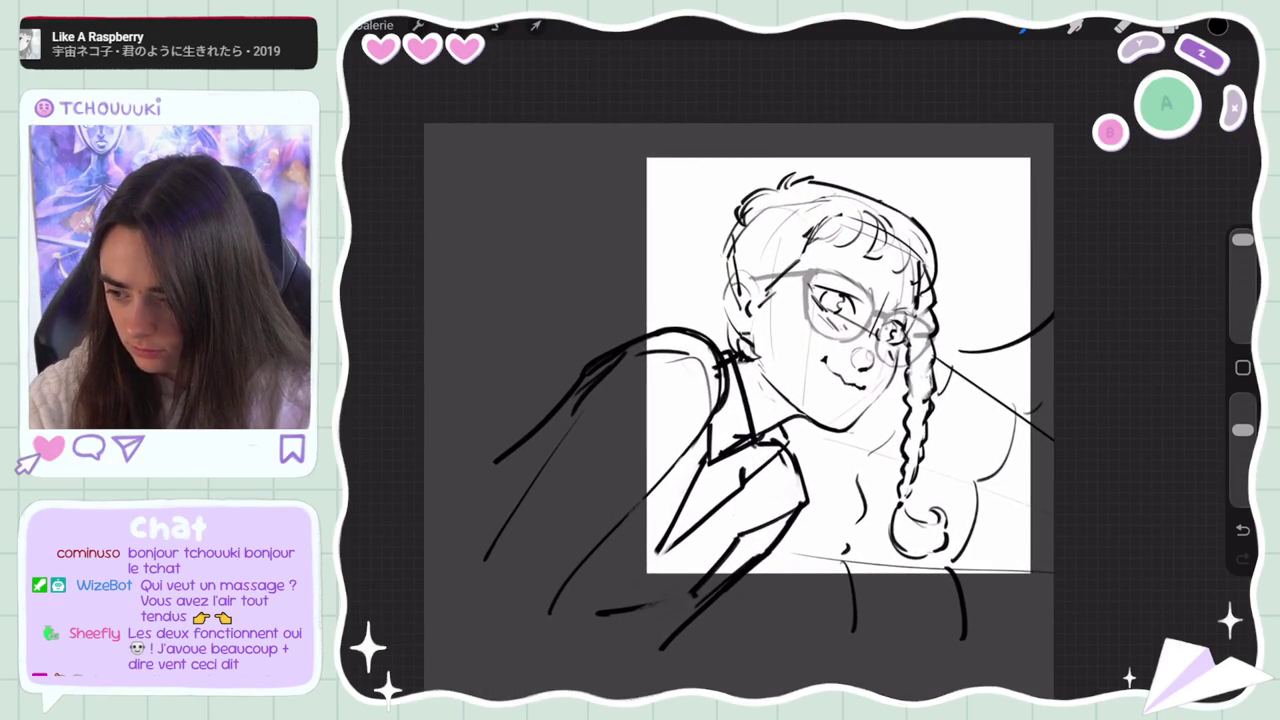
{"action": "scroll", "coordinate": [845, 330], "scroll_direction": "up", "scroll_amount": 3}
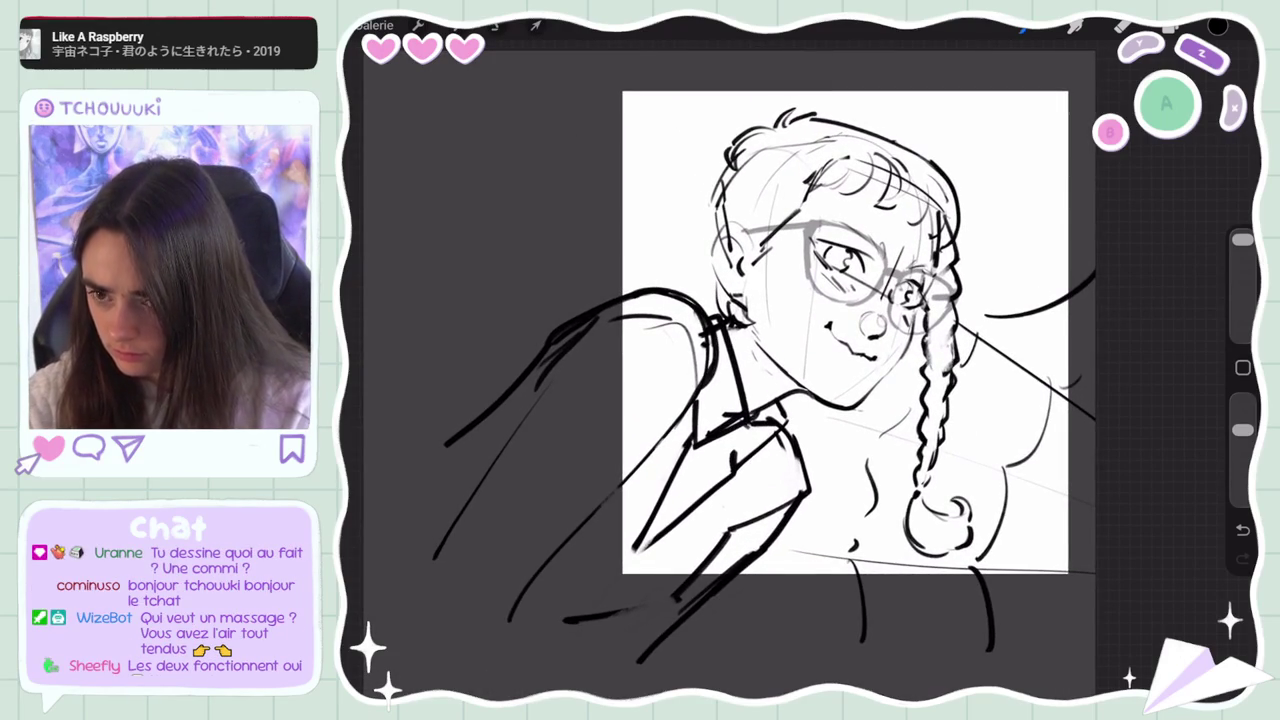
Draw a small dark spiky shape perched on the girl's left shoulder
{"action": "left_click", "coordinate": [680, 270]}
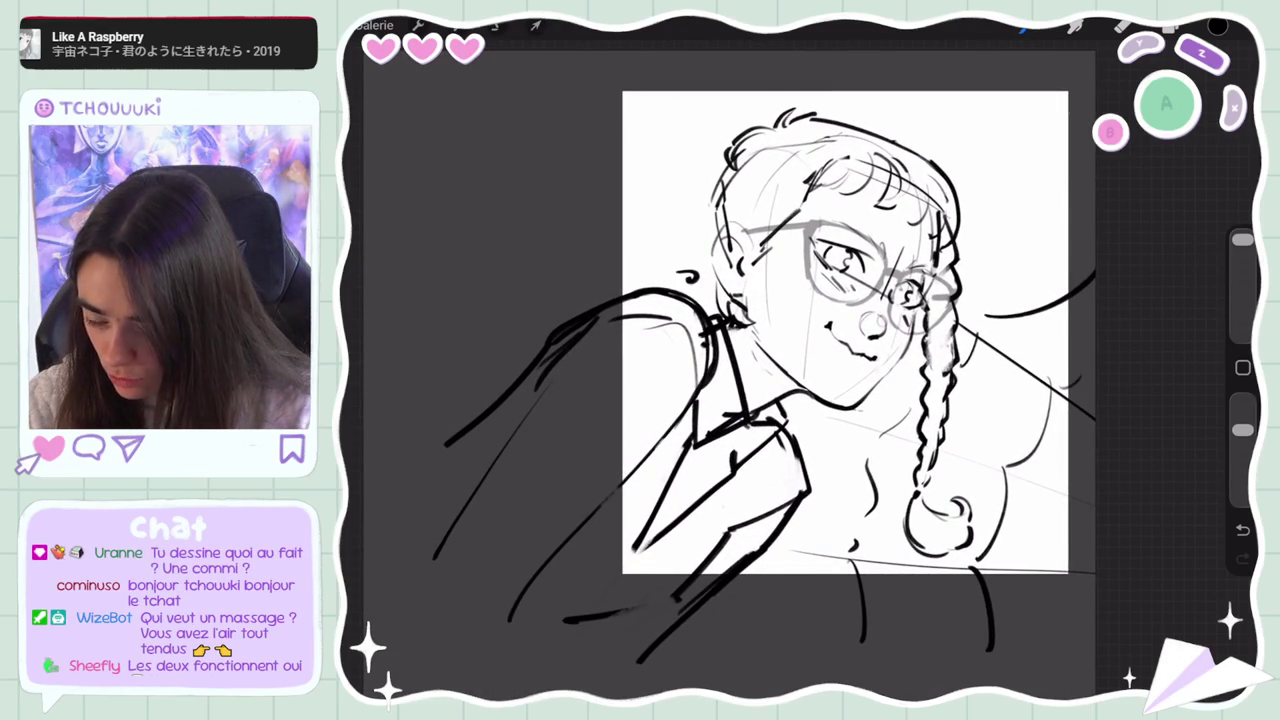
{"action": "key", "text": "ctrl+z"}
{"action": "mouse_move", "coordinate": [684, 276]}
{"action": "left_mouse_down"}
{"action": "mouse_move", "coordinate": [700, 284]}
{"action": "mouse_move", "coordinate": [678, 272]}
{"action": "mouse_move", "coordinate": [645, 286]}
{"action": "left_mouse_up"}
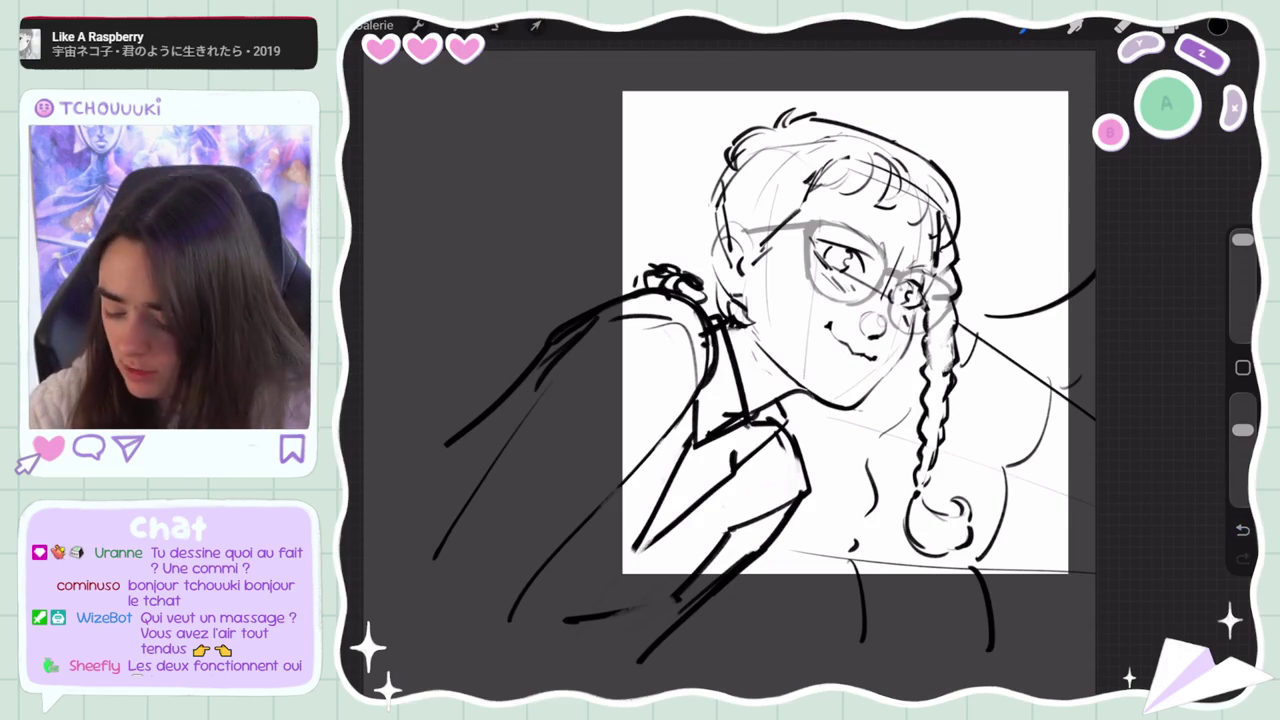
{"action": "key", "text": "ctrl+z"}
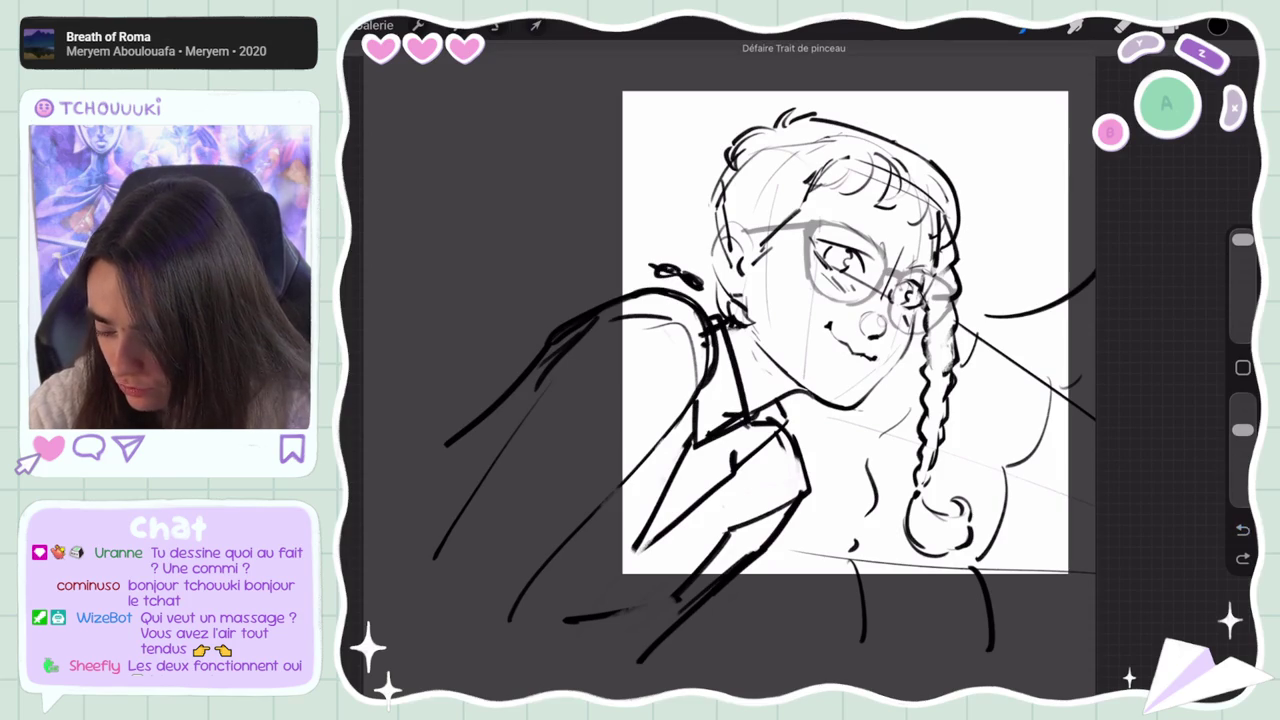
{"action": "left_click_drag", "start_coordinate": [648, 268], "coordinate": [700, 278]}
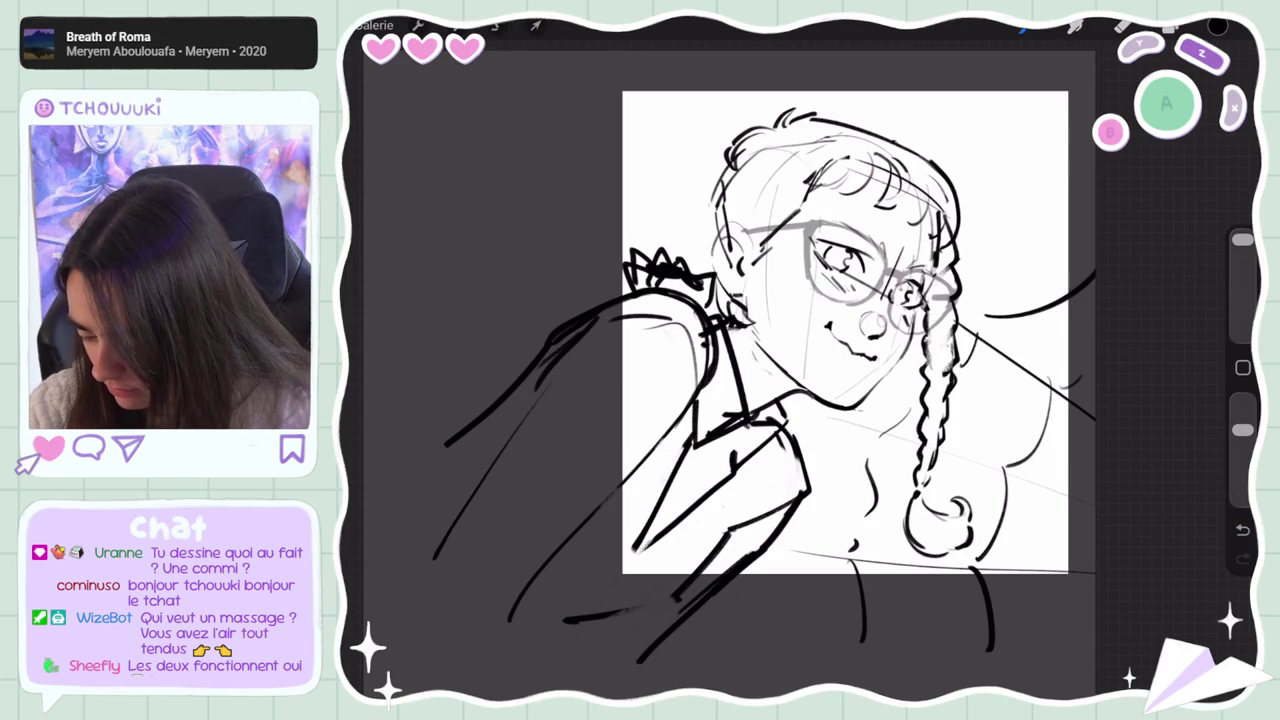
{"action": "scroll", "coordinate": [730, 376], "scroll_direction": "down", "scroll_amount": 5}
{"action": "scroll", "coordinate": [708, 335], "scroll_direction": "down", "scroll_amount": 2}
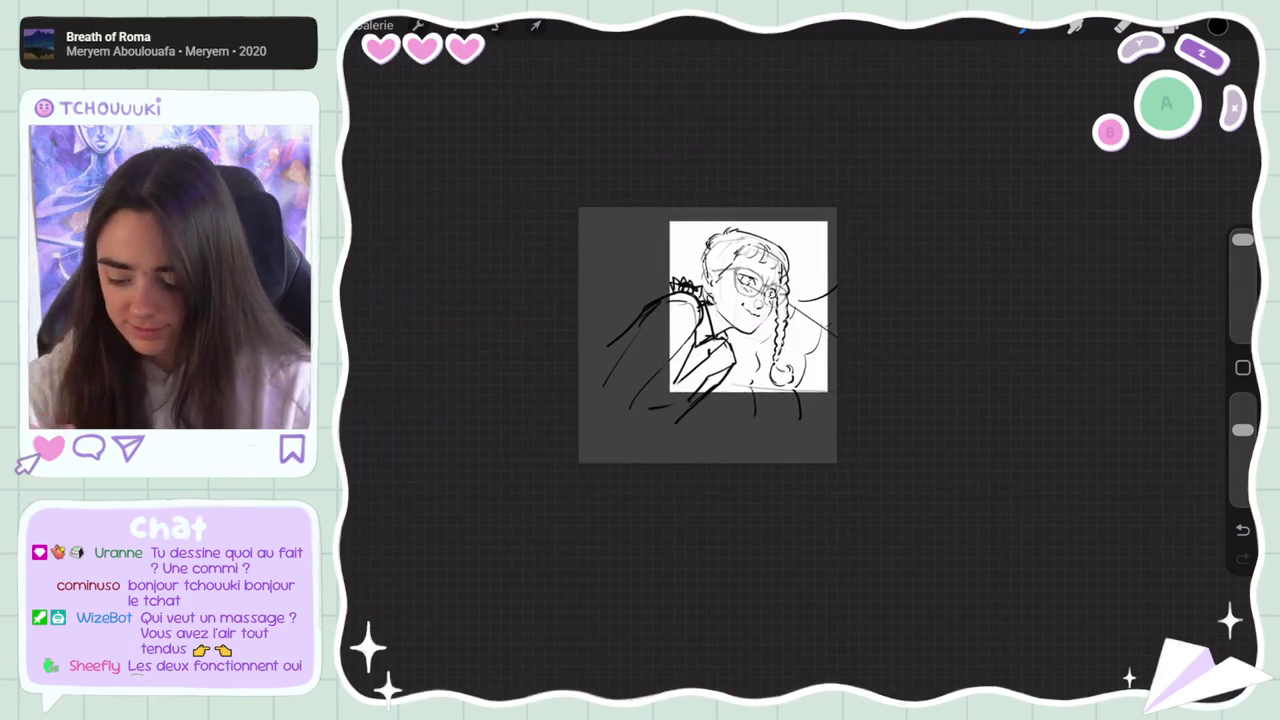
Select Calque 5 and drag its left handle outward to widen the gray frame leftward
{"action": "scroll", "coordinate": [708, 335], "scroll_direction": "up", "scroll_amount": 3}
{"action": "left_click", "coordinate": [1168, 25]}
{"action": "left_click", "coordinate": [1086, 114]}
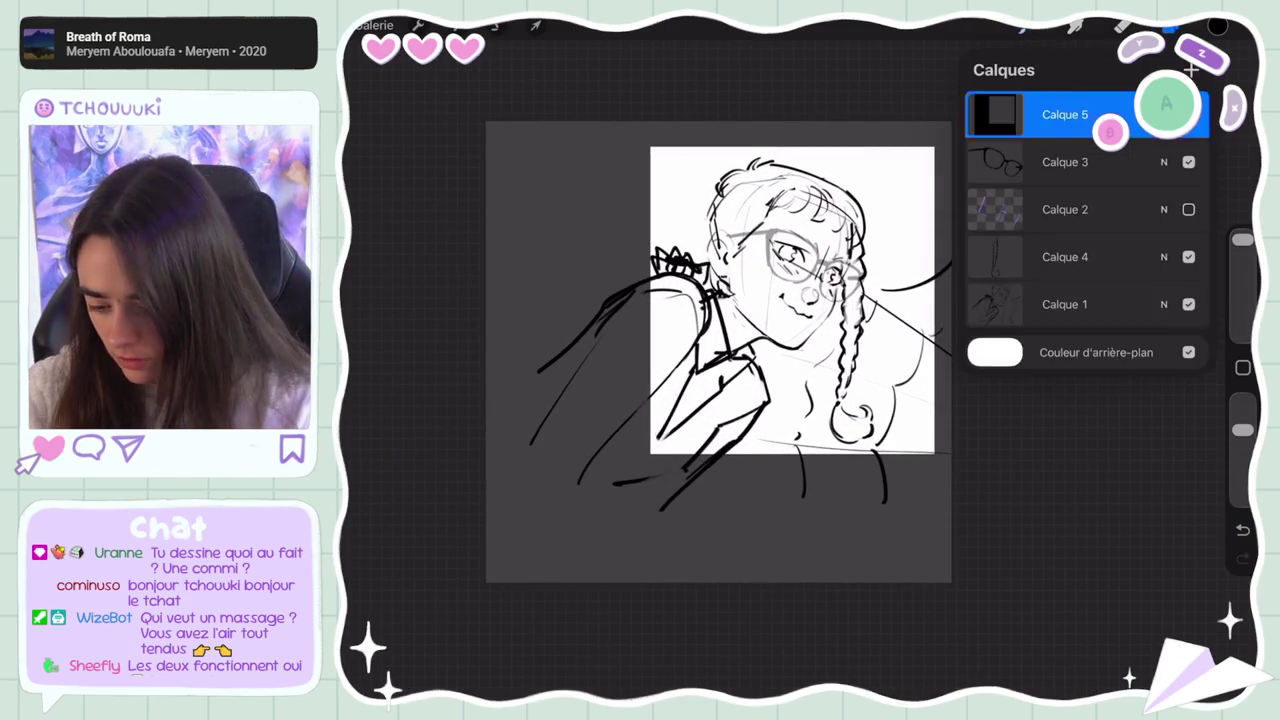
{"action": "left_click", "coordinate": [536, 25]}
{"action": "left_click_drag", "start_coordinate": [485, 351], "coordinate": [466, 351]}
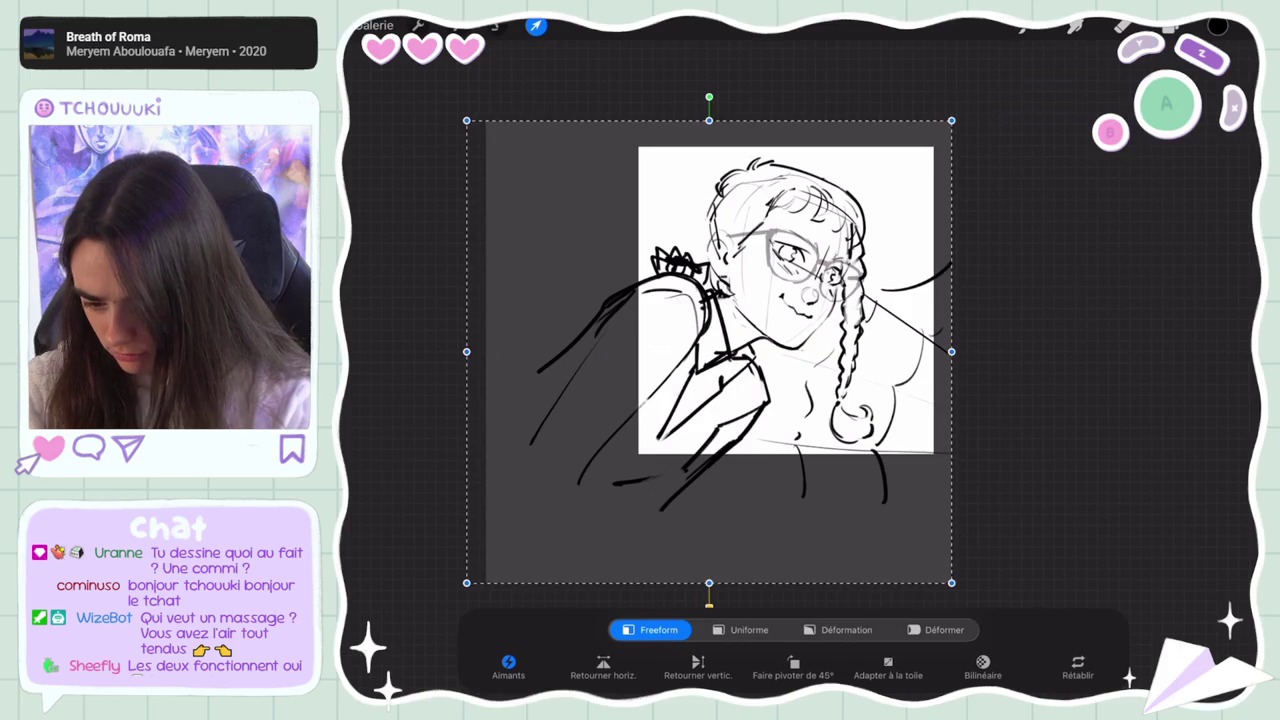
{"action": "left_click", "coordinate": [1169, 25]}
{"action": "scroll", "coordinate": [700, 357], "scroll_direction": "down", "scroll_amount": 5}
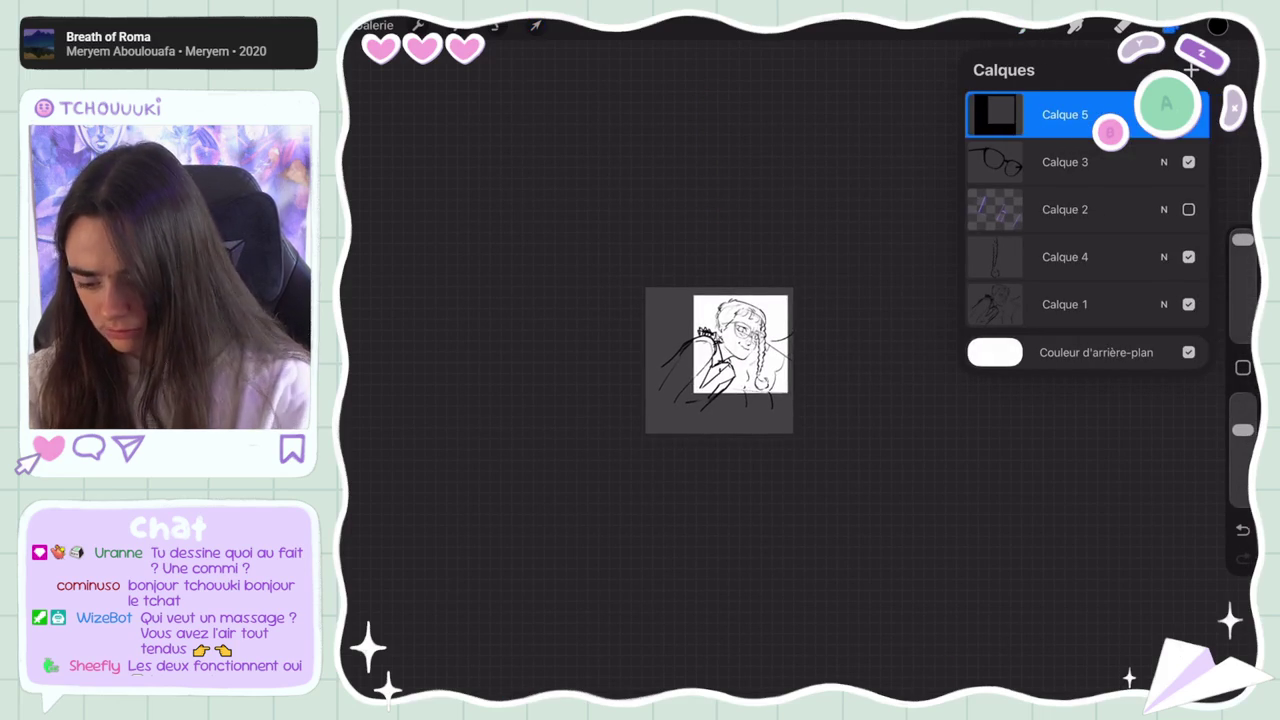
{"action": "scroll", "coordinate": [685, 410], "scroll_direction": "up", "scroll_amount": 2}
{"action": "scroll", "coordinate": [615, 424], "scroll_direction": "up", "scroll_amount": 3}
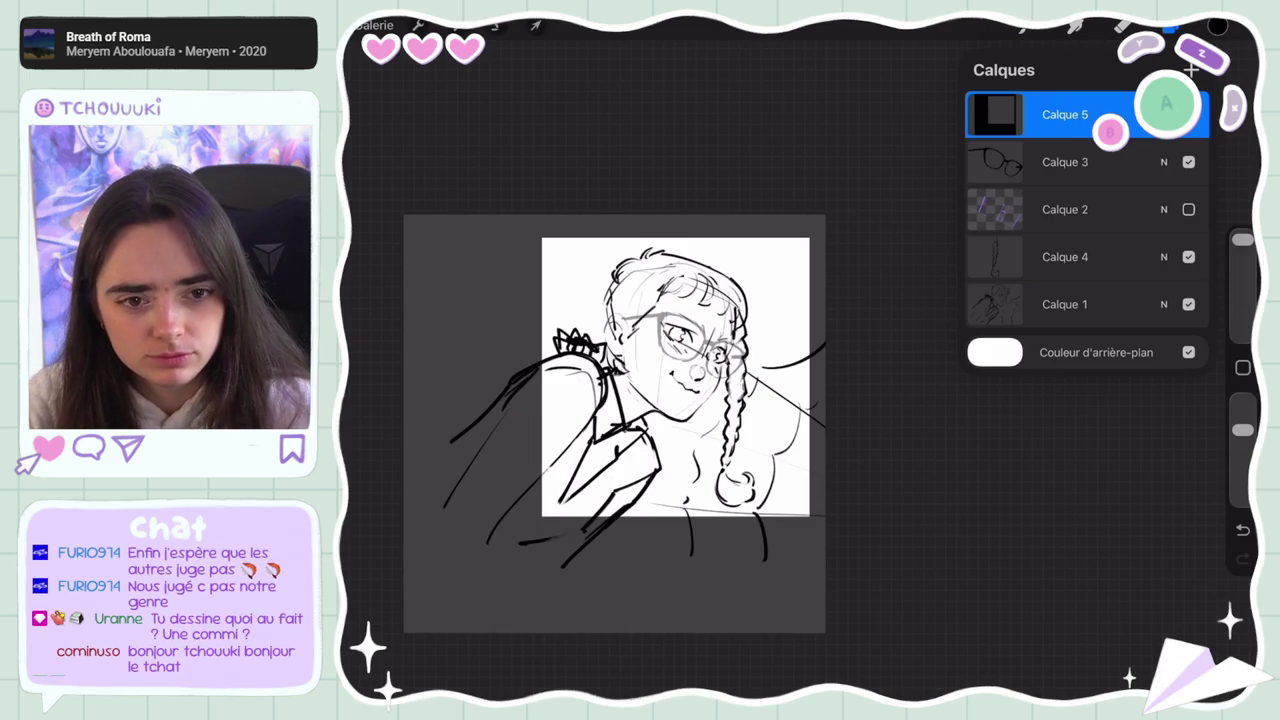
Close the Calques panel and zoom in and back out on the framed sketch
{"action": "key", "text": "l"}
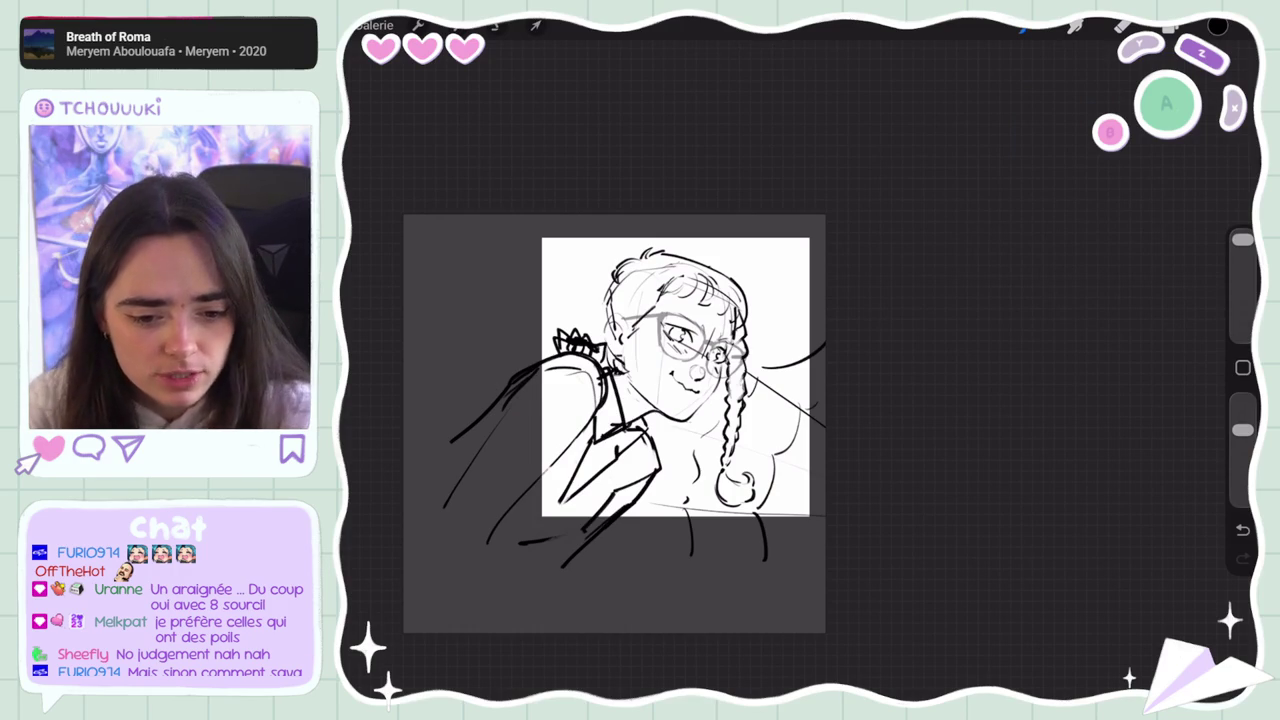
{"action": "scroll", "coordinate": [578, 348], "scroll_direction": "up", "scroll_amount": 2}
{"action": "scroll", "coordinate": [578, 348], "scroll_direction": "up", "scroll_amount": 1}
{"action": "scroll", "coordinate": [578, 348], "scroll_direction": "up", "scroll_amount": 5}
{"action": "scroll", "coordinate": [578, 348], "scroll_direction": "up", "scroll_amount": 2}
{"action": "scroll", "coordinate": [800, 360], "scroll_direction": "down", "scroll_amount": 3}
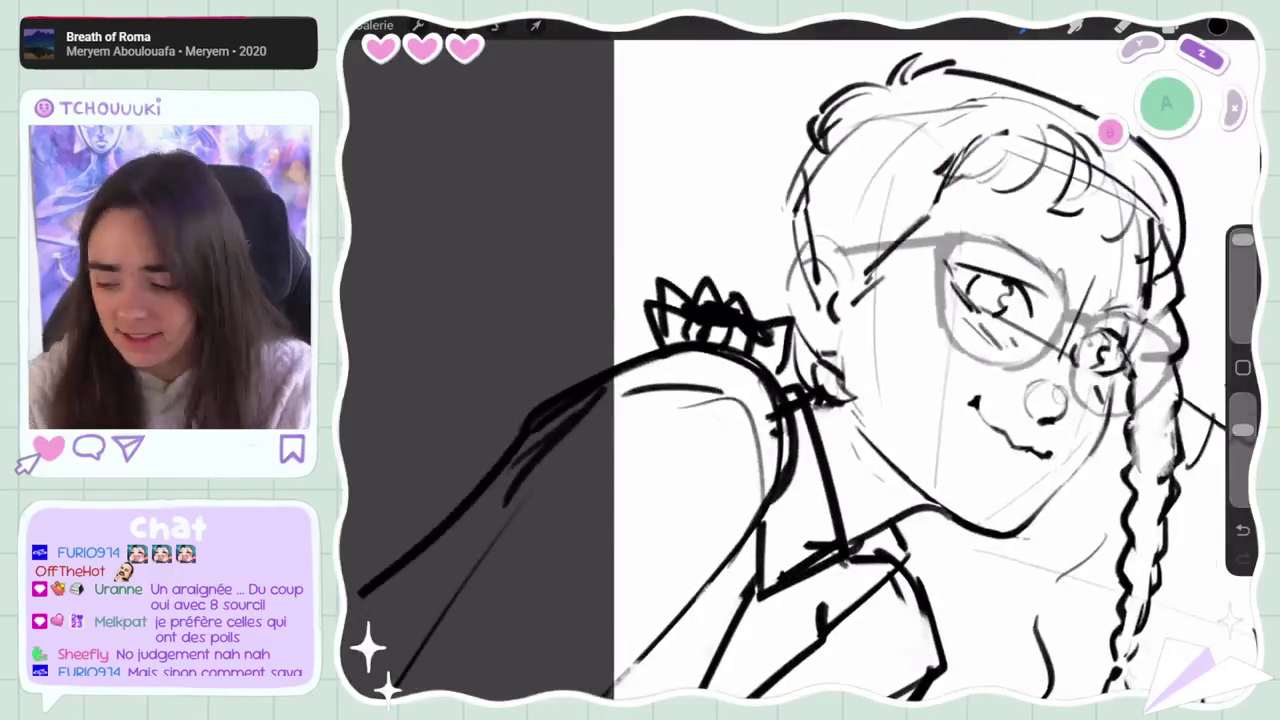
{"action": "scroll", "coordinate": [800, 360], "scroll_direction": "down", "scroll_amount": 3}
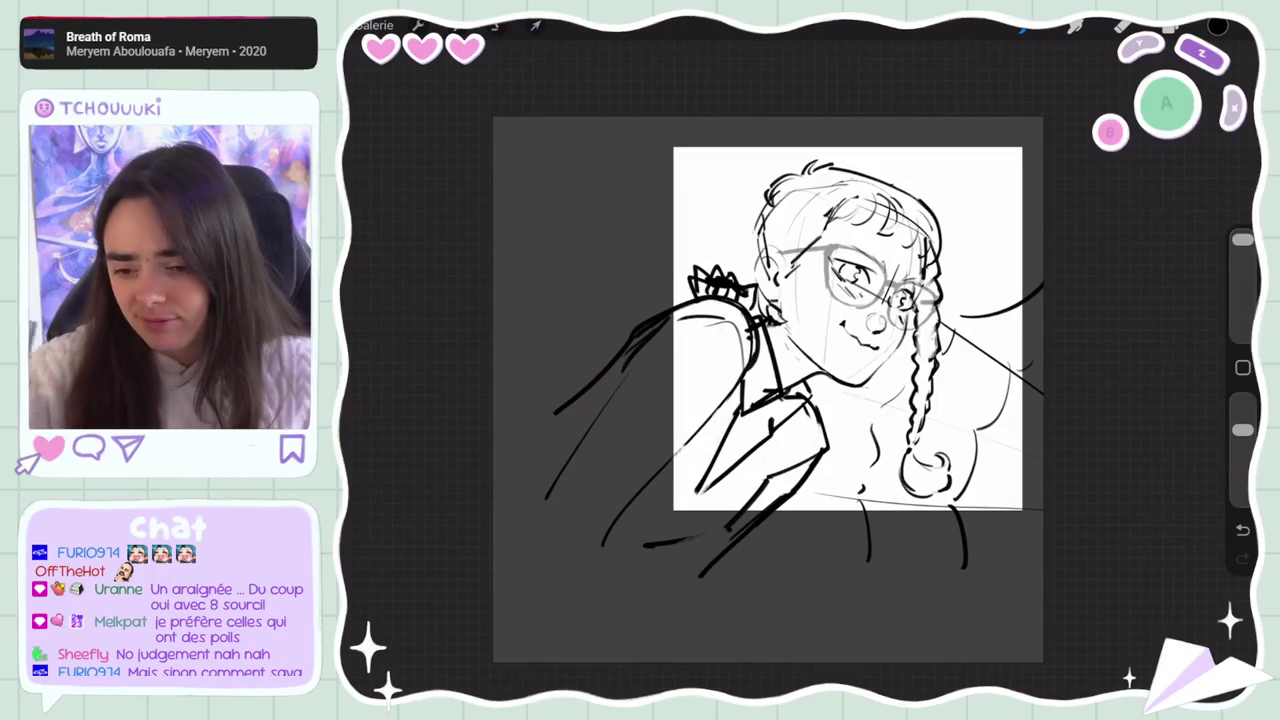
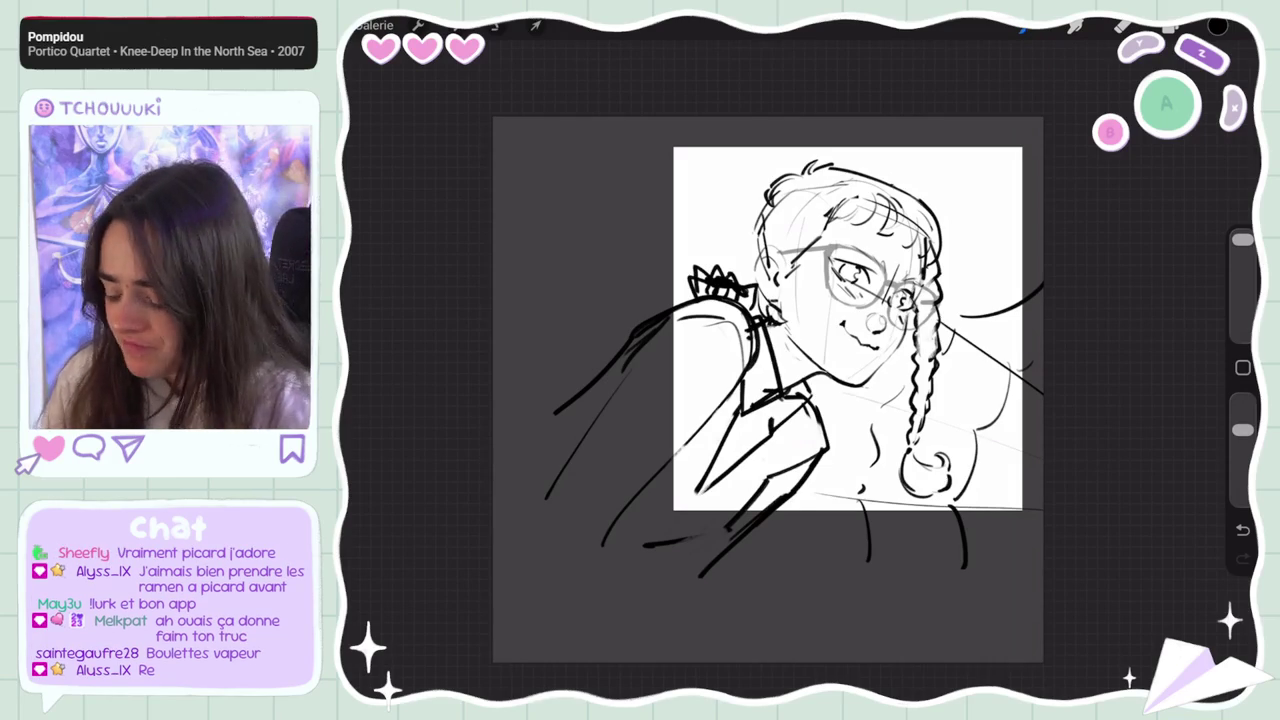
Group all the existing sketch layers together and hide the group
{"action": "left_click", "coordinate": [1172, 26]}
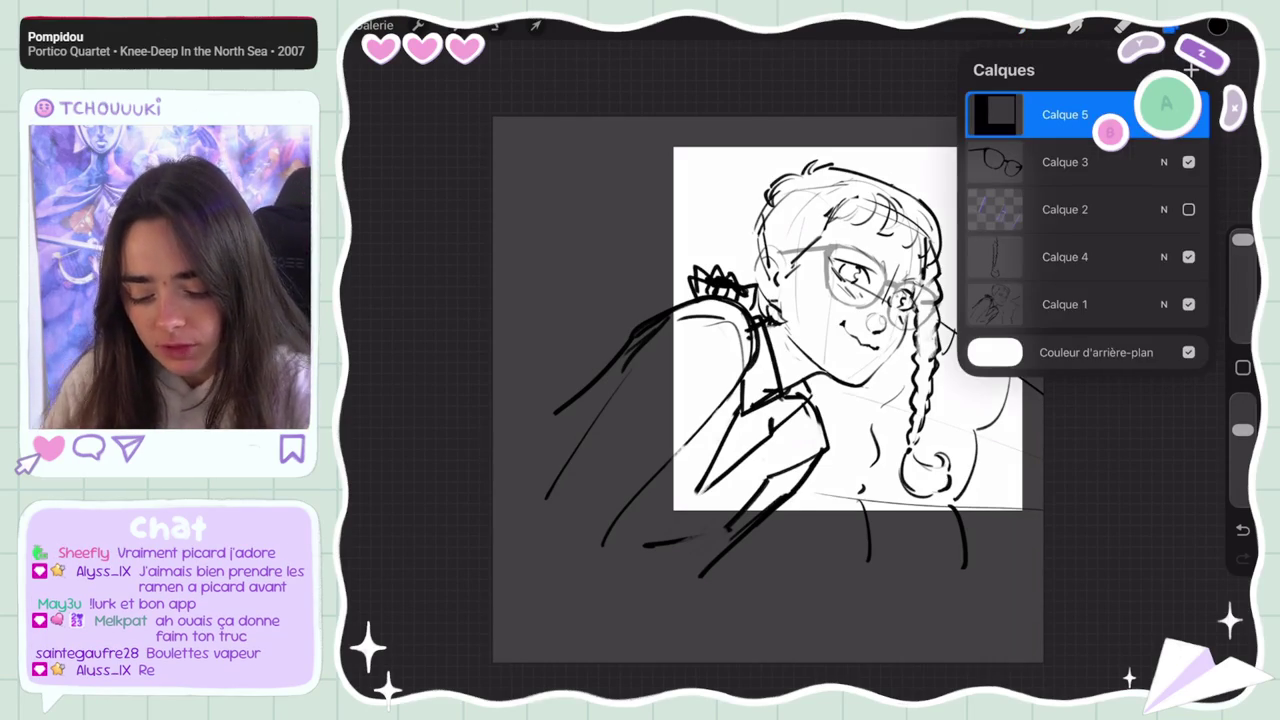
{"action": "left_click_drag", "start_coordinate": [1040, 162], "coordinate": [1110, 162]}
{"action": "left_click_drag", "start_coordinate": [1040, 209], "coordinate": [1070, 209]}
{"action": "left_click_drag", "start_coordinate": [1040, 257], "coordinate": [1110, 257]}
{"action": "left_click_drag", "start_coordinate": [1040, 304], "coordinate": [1110, 304]}
{"action": "left_click", "coordinate": [1176, 70]}
{"action": "left_click", "coordinate": [1188, 119]}
Add a fresh blank layer above the hidden group and pick a sketching brush
{"action": "left_click", "coordinate": [1190, 70]}
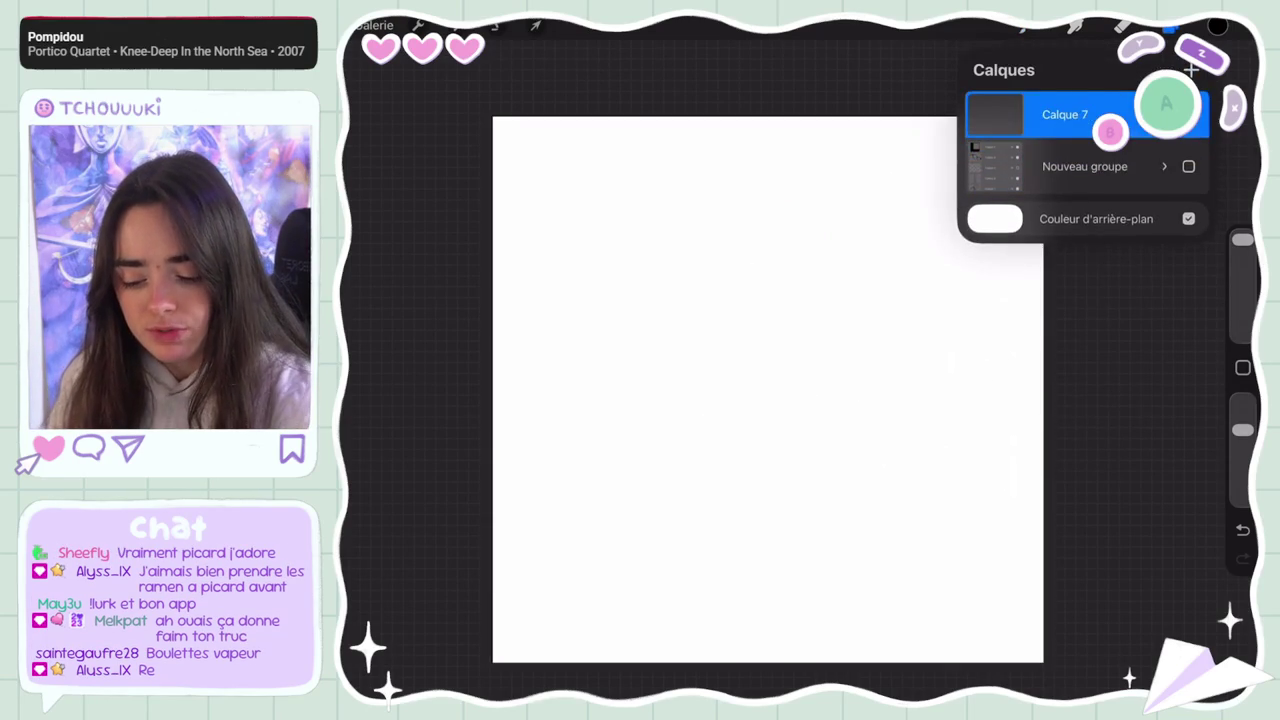
{"action": "left_click", "coordinate": [1022, 26]}
{"action": "left_click", "coordinate": [1022, 26]}
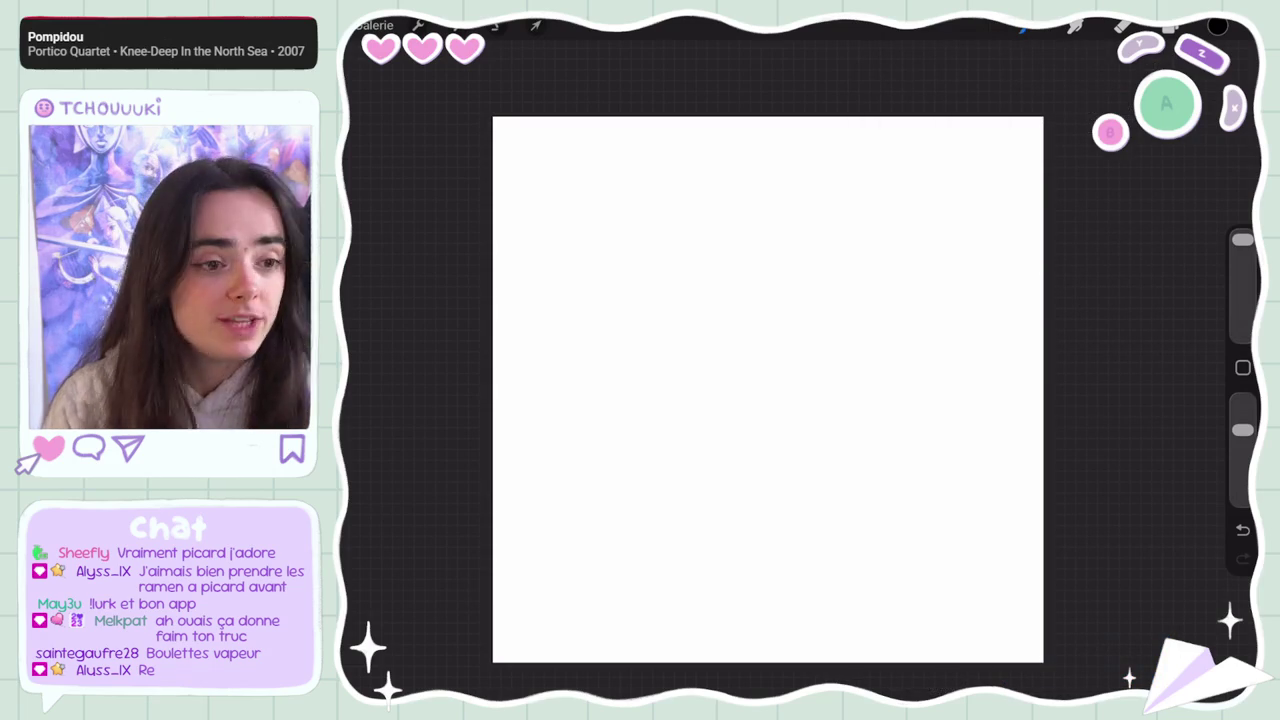
Sketch the oval body with a foot and an eye pupil, undoing stray strokes
{"action": "left_click_drag", "start_coordinate": [852, 291], "coordinate": [840, 400]}
{"action": "left_click", "coordinate": [1243, 530]}
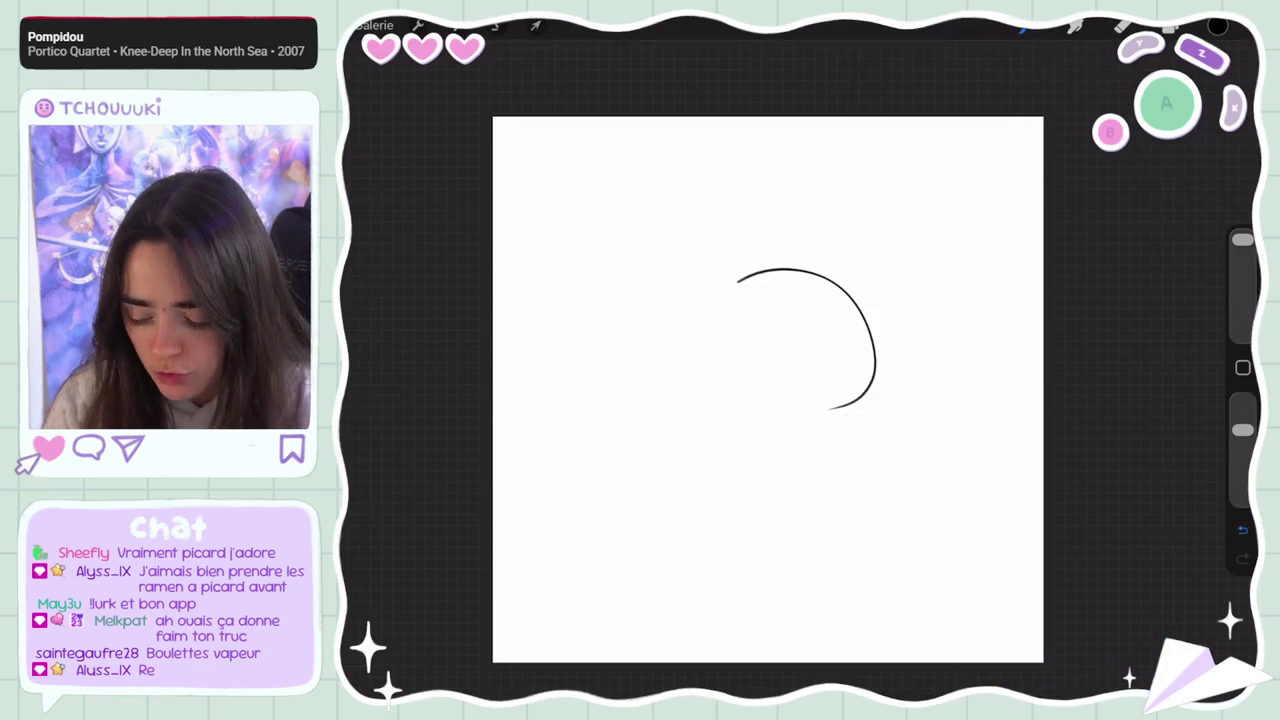
{"action": "left_click_drag", "start_coordinate": [764, 306], "coordinate": [755, 421]}
{"action": "left_click_drag", "start_coordinate": [720, 316], "coordinate": [759, 404]}
{"action": "key", "text": "ctrl+z"}
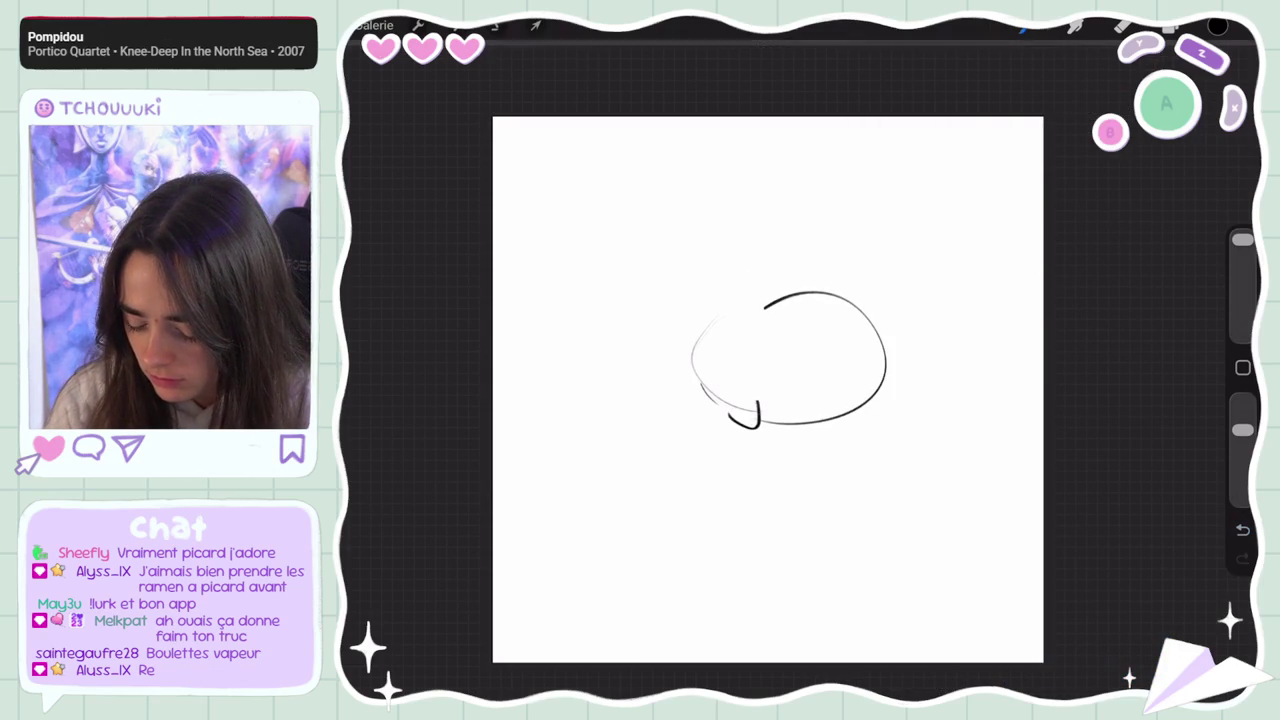
{"action": "left_click_drag", "start_coordinate": [837, 402], "coordinate": [867, 401]}
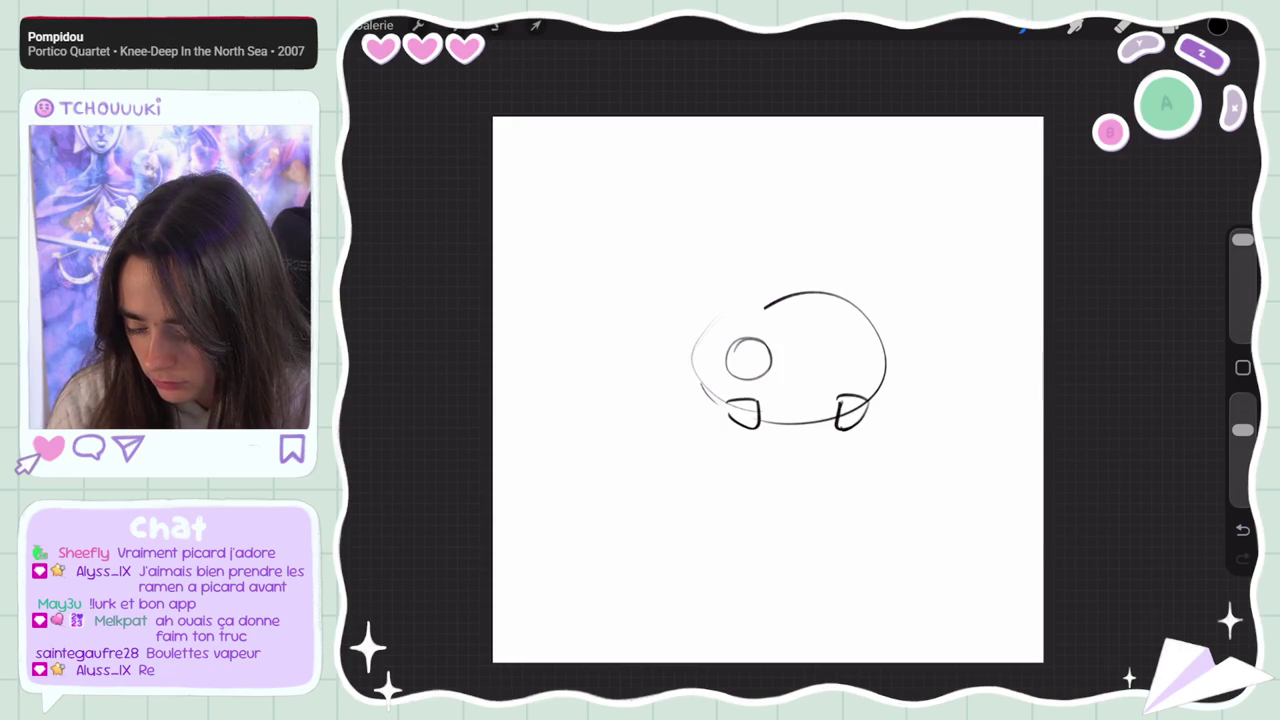
{"action": "left_click_drag", "start_coordinate": [754, 345], "coordinate": [748, 350]}
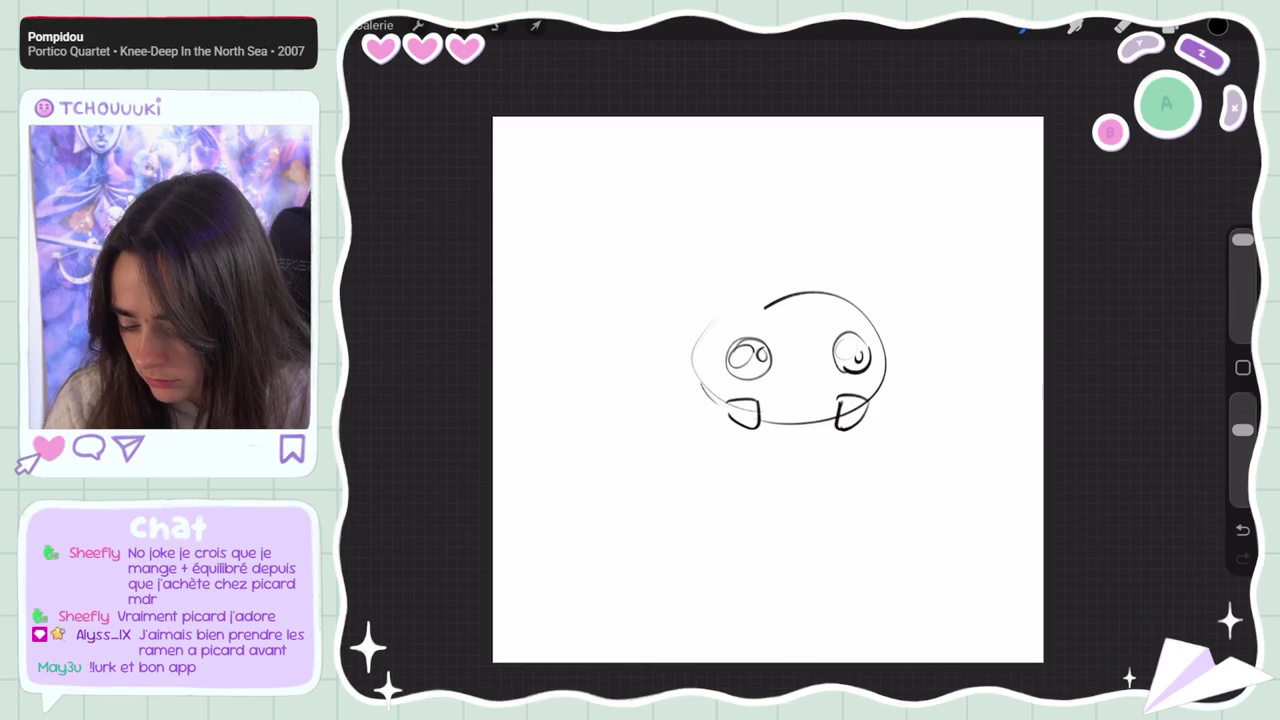
Draw the back arc above the head with short hatch marks across it
{"action": "left_click_drag", "start_coordinate": [808, 285], "coordinate": [631, 262]}
{"action": "mouse_move", "coordinate": [678, 350]}
{"action": "left_mouse_down"}
{"action": "mouse_move", "coordinate": [612, 308]}
{"action": "mouse_move", "coordinate": [680, 238]}
{"action": "mouse_move", "coordinate": [724, 232]}
{"action": "left_mouse_up"}
{"action": "left_click_drag", "start_coordinate": [715, 218], "coordinate": [740, 255]}
{"action": "left_click_drag", "start_coordinate": [757, 250], "coordinate": [759, 228]}
{"action": "left_click_drag", "start_coordinate": [766, 224], "coordinate": [770, 236]}
{"action": "left_click_drag", "start_coordinate": [780, 226], "coordinate": [775, 238]}
{"action": "mouse_move", "coordinate": [658, 233]}
{"action": "left_mouse_down"}
{"action": "mouse_move", "coordinate": [667, 239]}
{"action": "mouse_move", "coordinate": [620, 284]}
{"action": "left_mouse_up"}
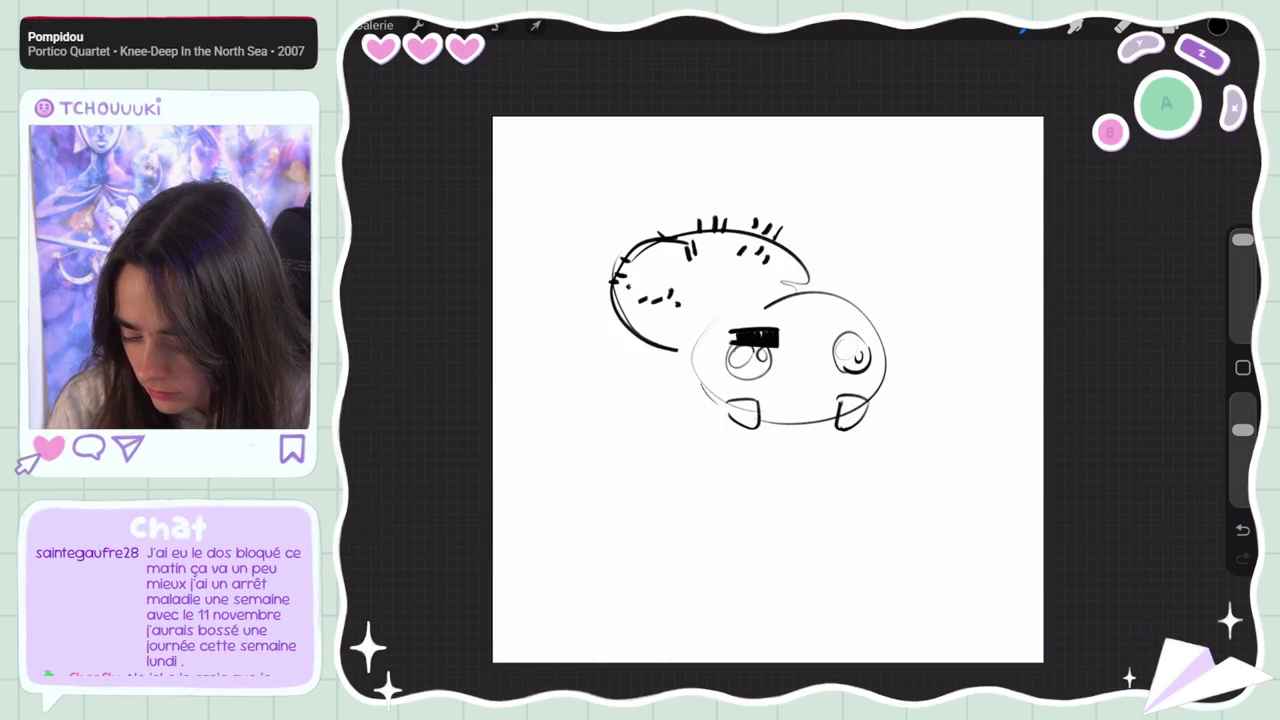
Add thick stacked brow bars over the eyes and outline the face's upper edges
{"action": "left_click_drag", "start_coordinate": [823, 330], "coordinate": [823, 348]}
{"action": "mouse_move", "coordinate": [828, 332]}
{"action": "left_mouse_down"}
{"action": "mouse_move", "coordinate": [828, 348]}
{"action": "mouse_move", "coordinate": [876, 344]}
{"action": "left_mouse_up"}
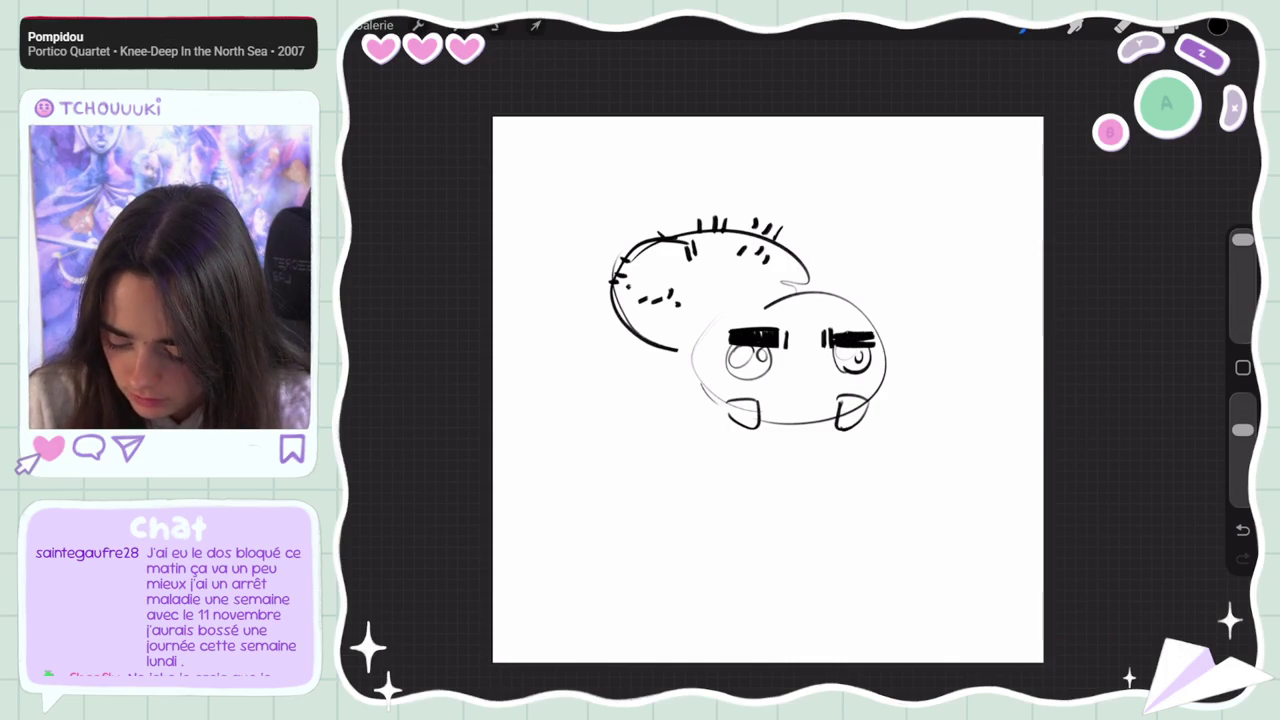
{"action": "left_click", "coordinate": [788, 312]}
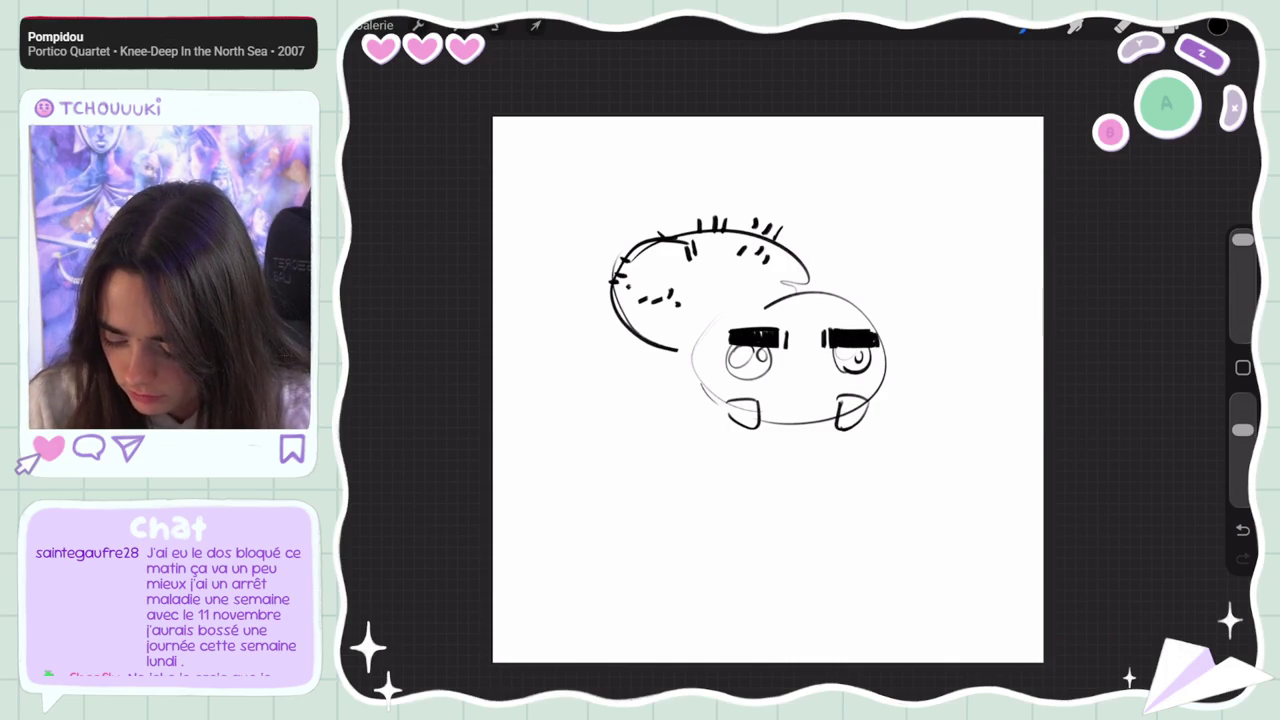
{"action": "left_click_drag", "start_coordinate": [742, 317], "coordinate": [784, 315]}
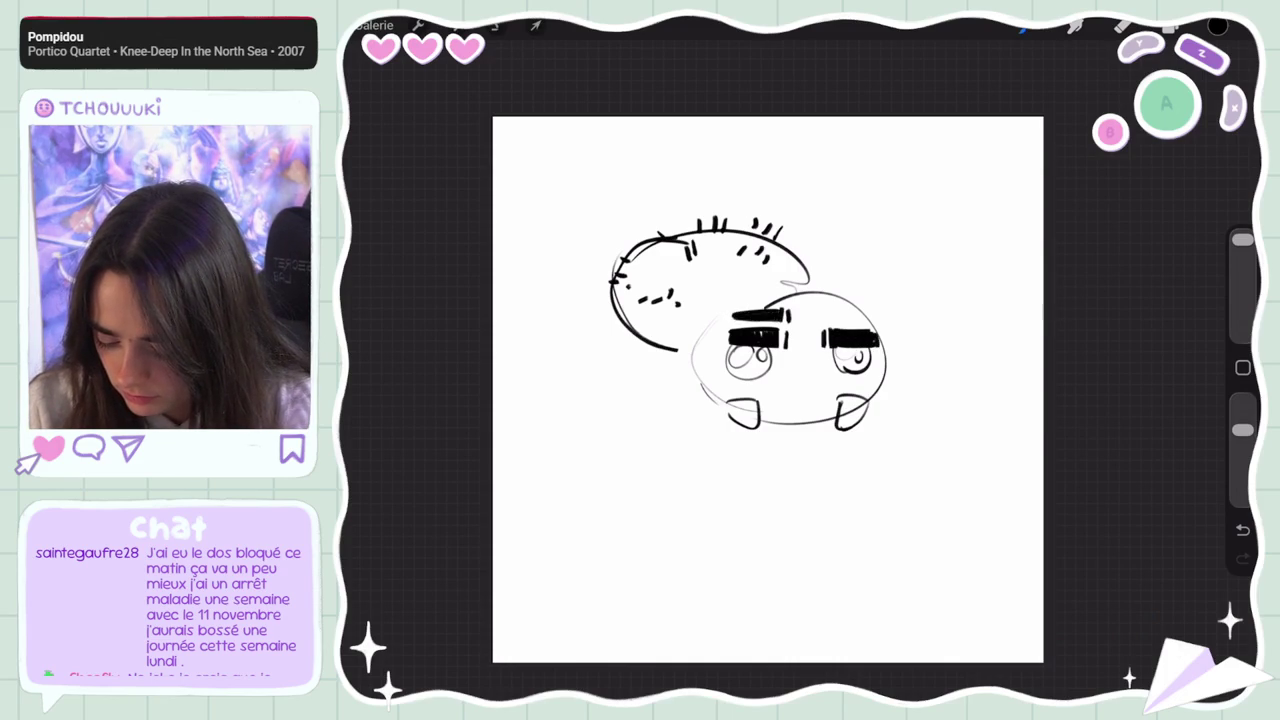
{"action": "left_click_drag", "start_coordinate": [737, 294], "coordinate": [783, 292]}
{"action": "left_click_drag", "start_coordinate": [702, 331], "coordinate": [736, 291]}
{"action": "left_click_drag", "start_coordinate": [843, 293], "coordinate": [883, 344]}
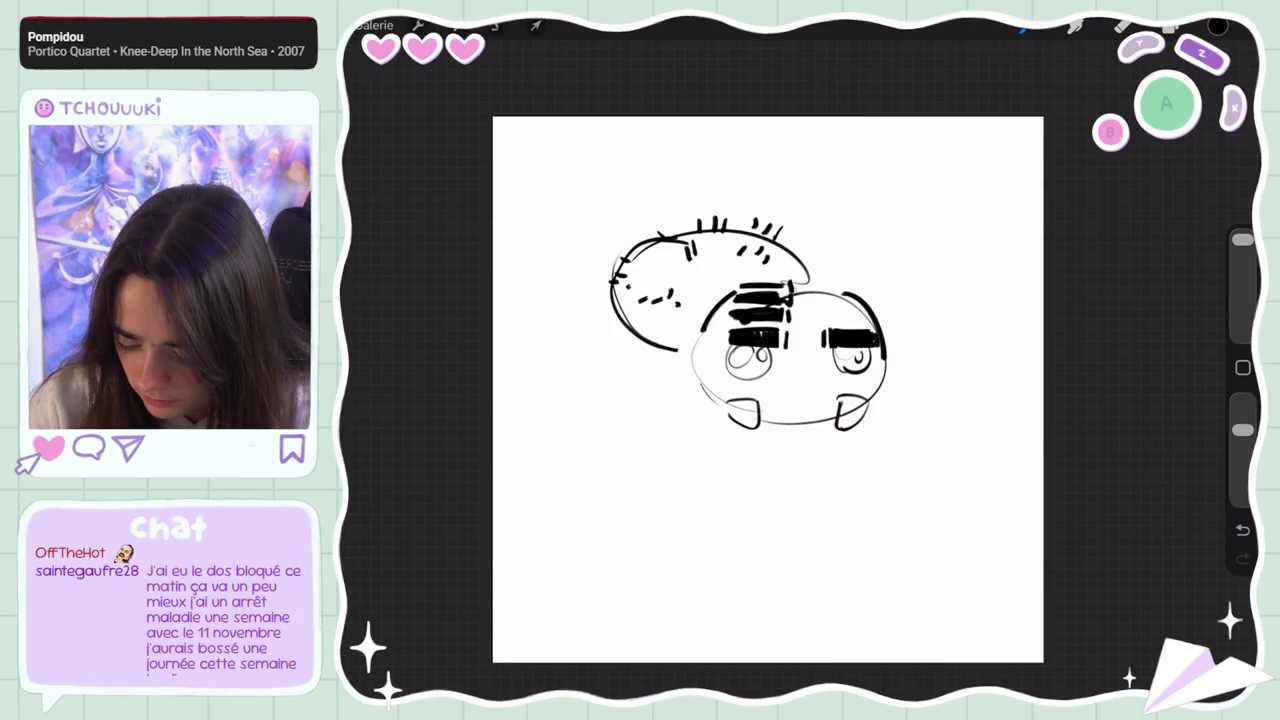
{"action": "left_click_drag", "start_coordinate": [823, 311], "coordinate": [824, 325]}
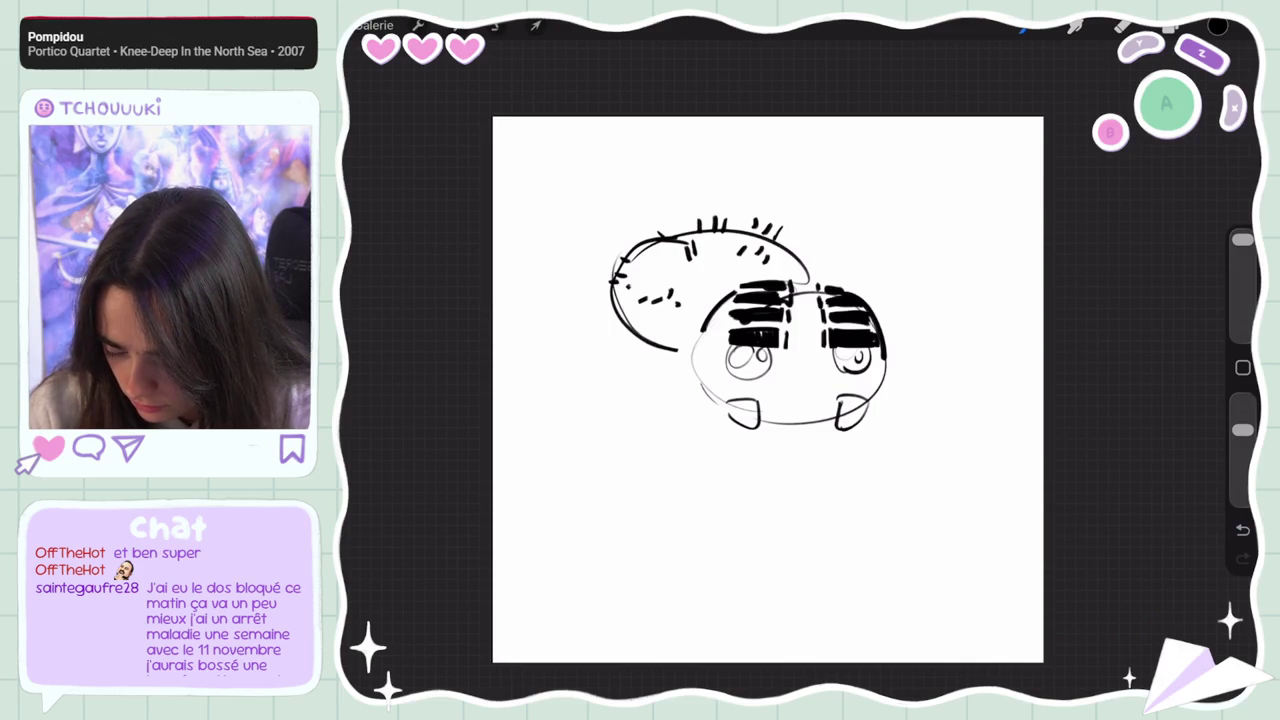
{"action": "left_click", "coordinate": [1123, 26]}
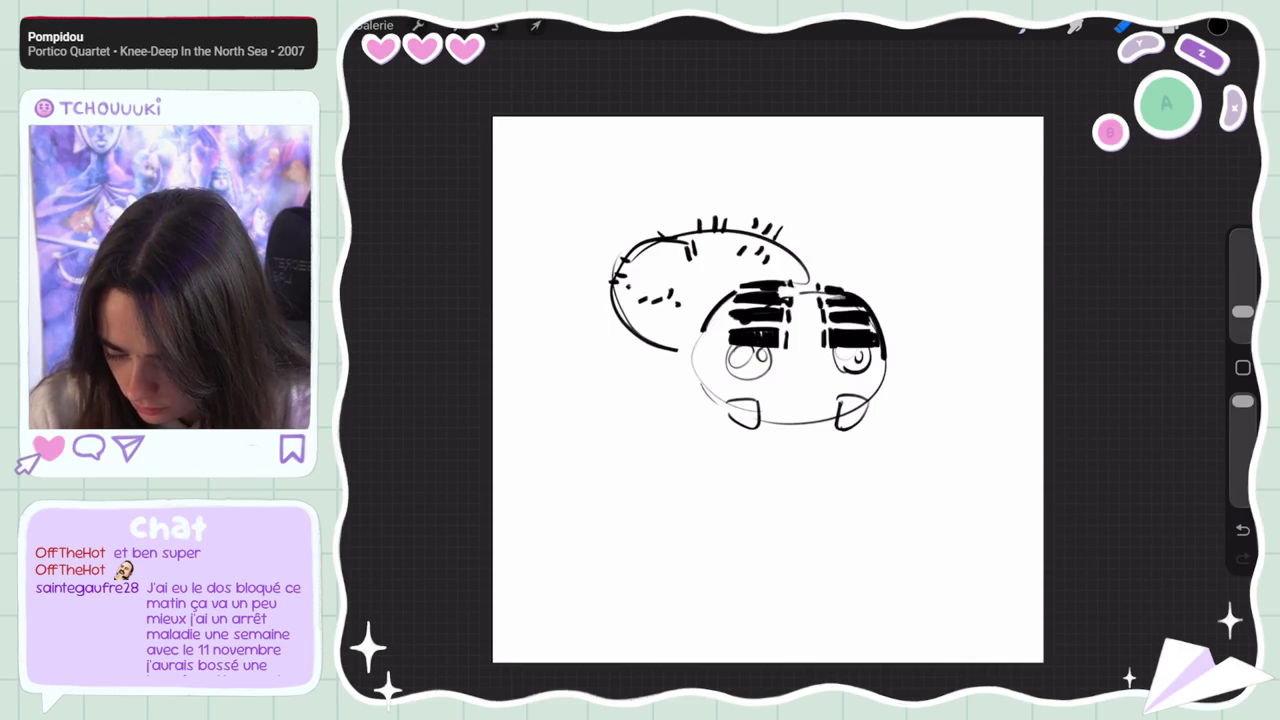
{"action": "left_click", "coordinate": [1022, 28]}
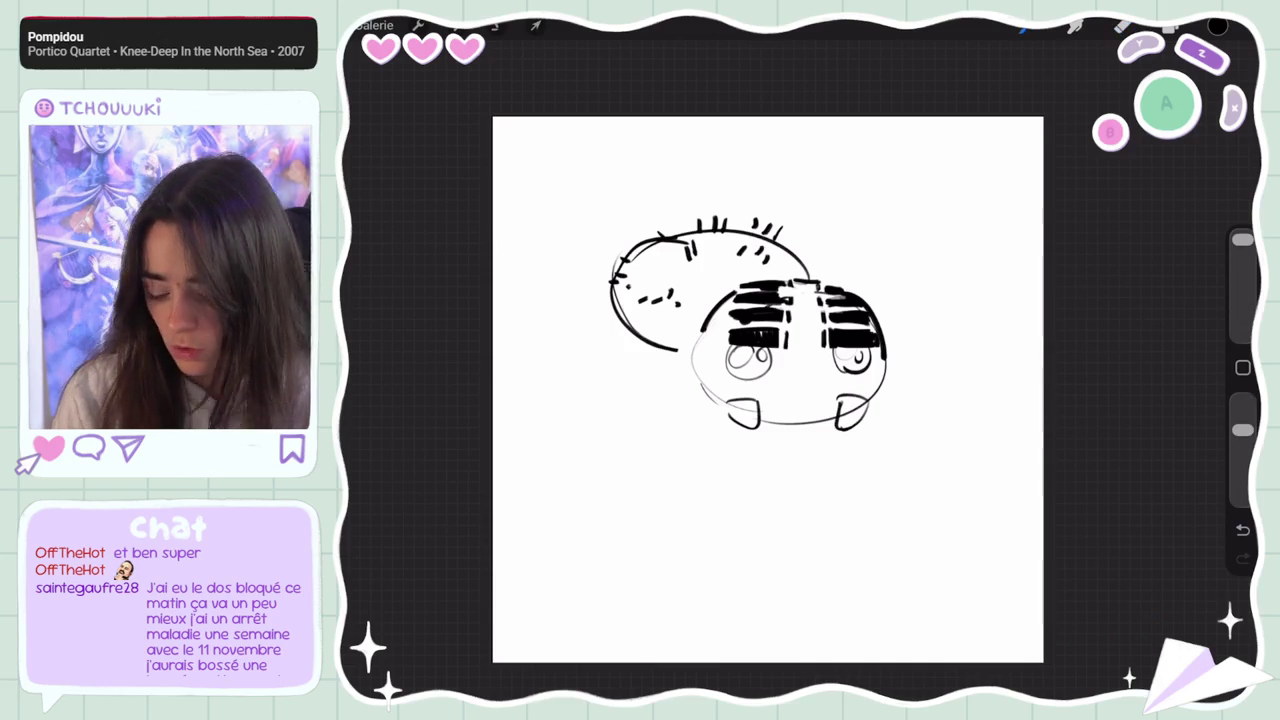
{"action": "left_click_drag", "start_coordinate": [725, 378], "coordinate": [727, 390]}
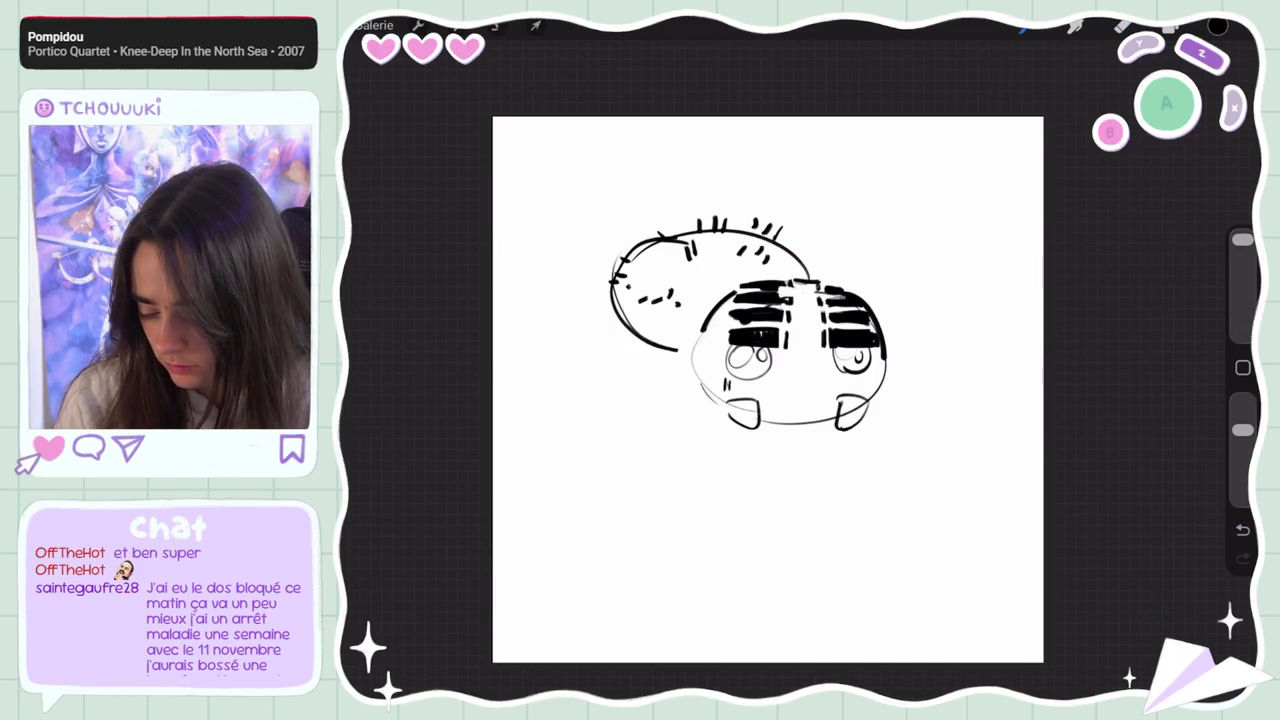
Draw curly legs on the spider's left side, undoing a misplaced stroke
{"action": "mouse_move", "coordinate": [888, 360]}
{"action": "left_mouse_down"}
{"action": "mouse_move", "coordinate": [891, 386]}
{"action": "mouse_move", "coordinate": [872, 404]}
{"action": "left_mouse_up"}
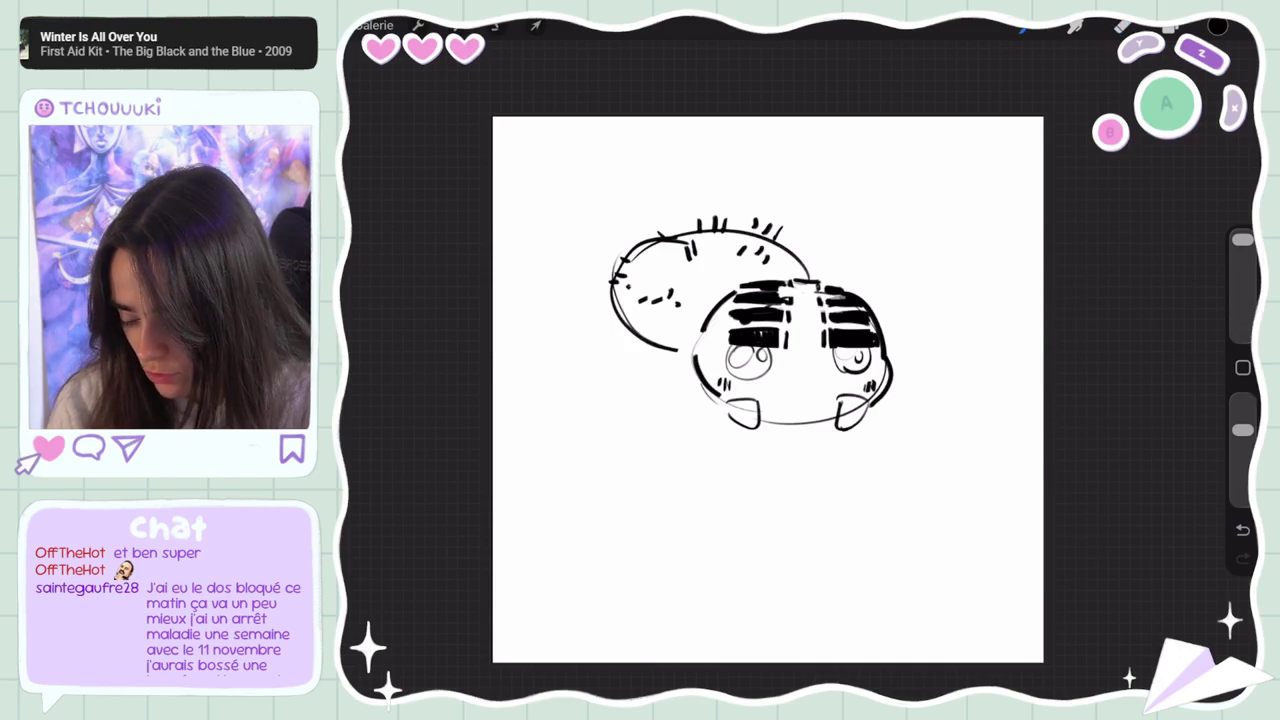
{"action": "mouse_move", "coordinate": [650, 362]}
{"action": "left_mouse_down"}
{"action": "mouse_move", "coordinate": [686, 378]}
{"action": "mouse_move", "coordinate": [592, 294]}
{"action": "mouse_move", "coordinate": [650, 362]}
{"action": "left_mouse_up"}
{"action": "left_click_drag", "start_coordinate": [598, 296], "coordinate": [542, 378]}
{"action": "left_click_drag", "start_coordinate": [590, 332], "coordinate": [552, 386]}
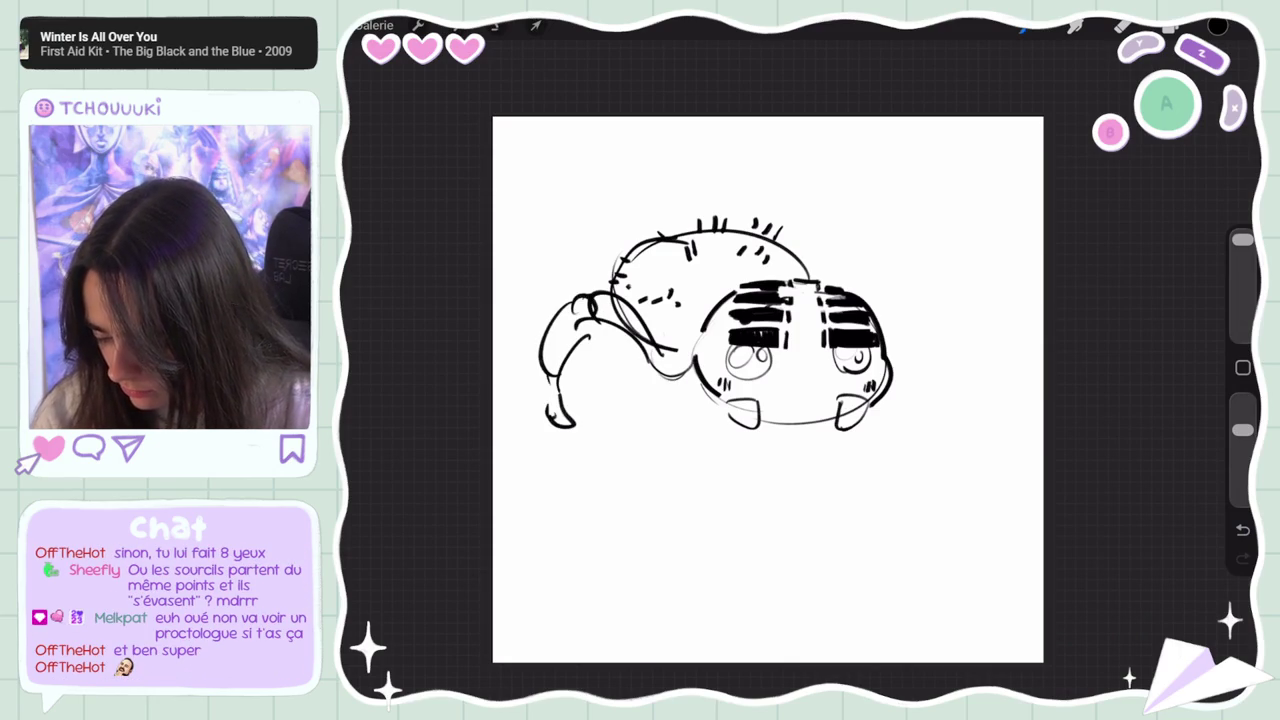
{"action": "left_click_drag", "start_coordinate": [557, 297], "coordinate": [612, 268]}
{"action": "left_click_drag", "start_coordinate": [650, 345], "coordinate": [628, 372]}
{"action": "mouse_move", "coordinate": [565, 271]}
{"action": "left_mouse_down"}
{"action": "mouse_move", "coordinate": [518, 336]}
{"action": "mouse_move", "coordinate": [578, 412]}
{"action": "left_mouse_up"}
{"action": "mouse_move", "coordinate": [600, 225]}
{"action": "left_mouse_down"}
{"action": "mouse_move", "coordinate": [556, 266]}
{"action": "mouse_move", "coordinate": [595, 262]}
{"action": "mouse_move", "coordinate": [512, 326]}
{"action": "left_mouse_up"}
{"action": "key", "text": "ctrl+z"}
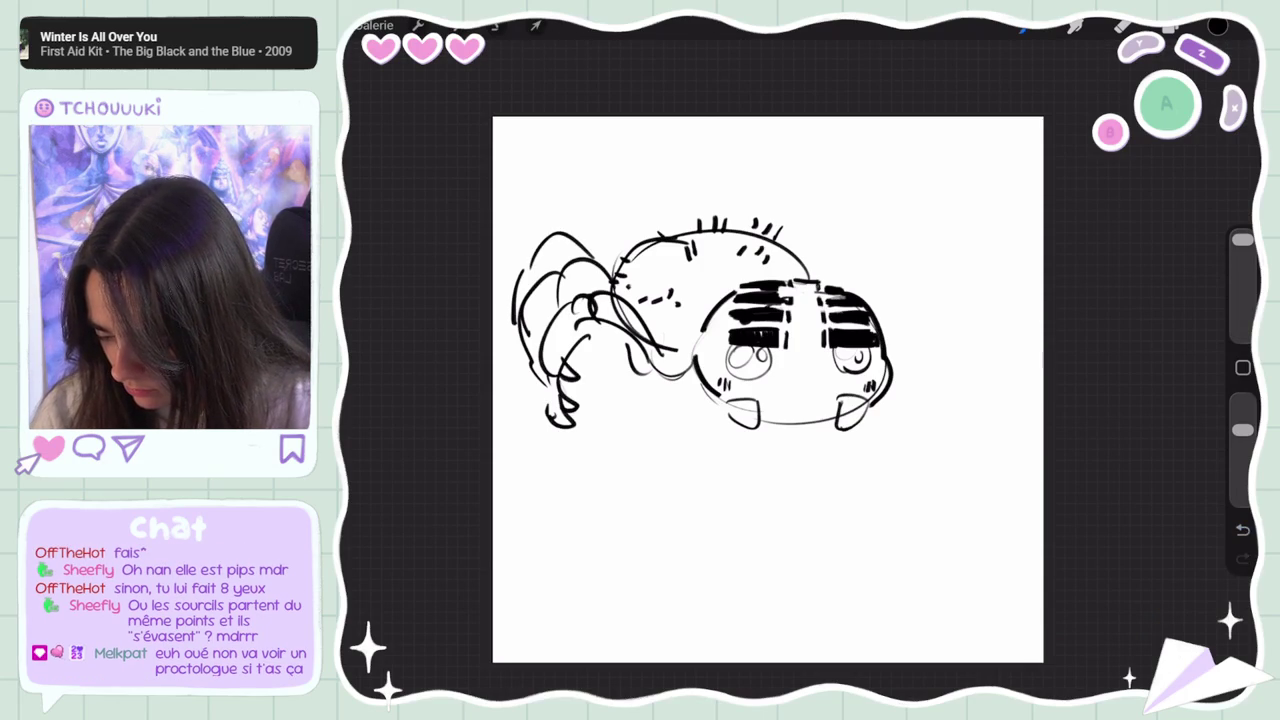
{"action": "left_click_drag", "start_coordinate": [595, 340], "coordinate": [604, 360]}
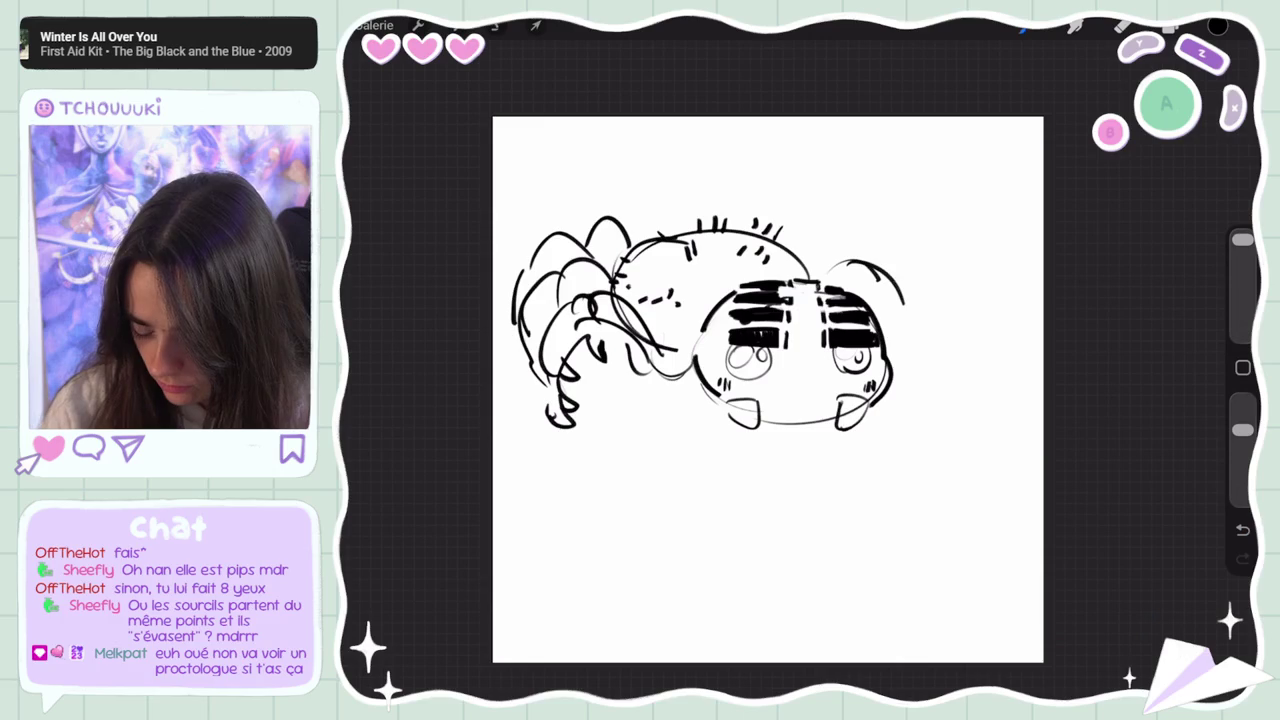
Draw curved legs on the spider's right side, erasing and redrawing its edge
{"action": "left_click_drag", "start_coordinate": [870, 266], "coordinate": [880, 262]}
{"action": "left_click_drag", "start_coordinate": [910, 320], "coordinate": [893, 378]}
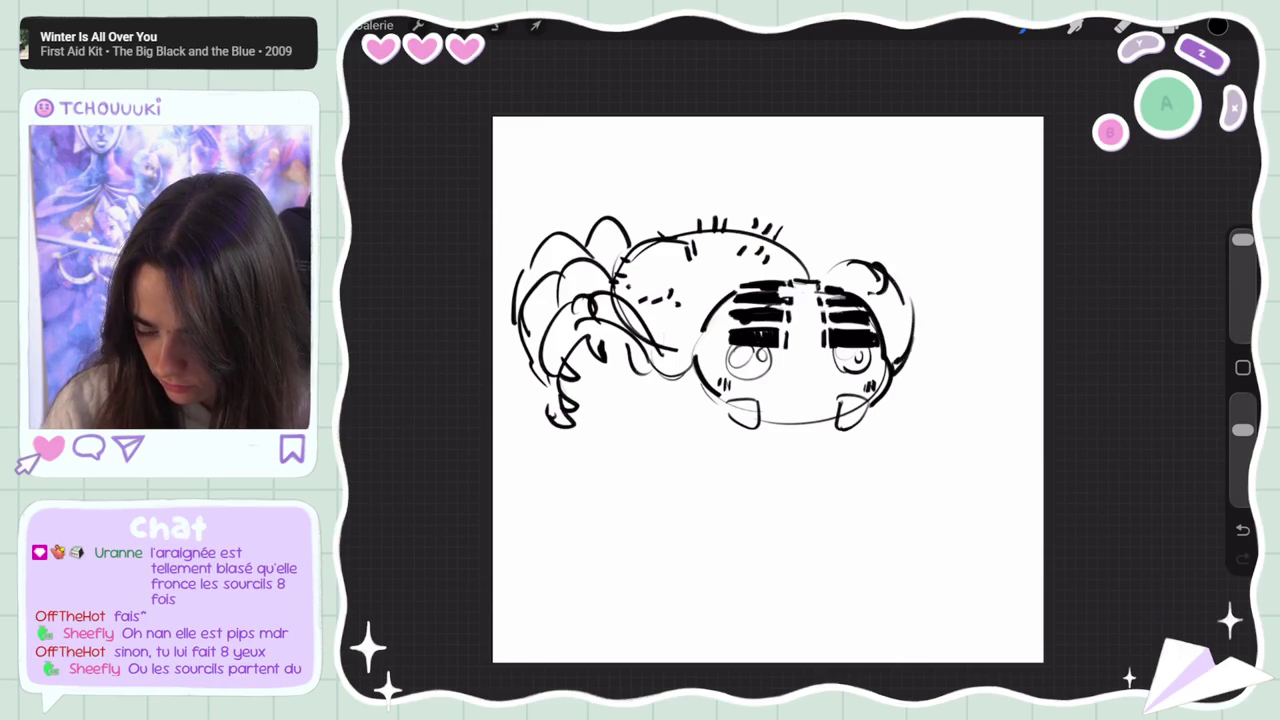
{"action": "key", "text": "ctrl+z"}
{"action": "key", "text": "ctrl+shift+z"}
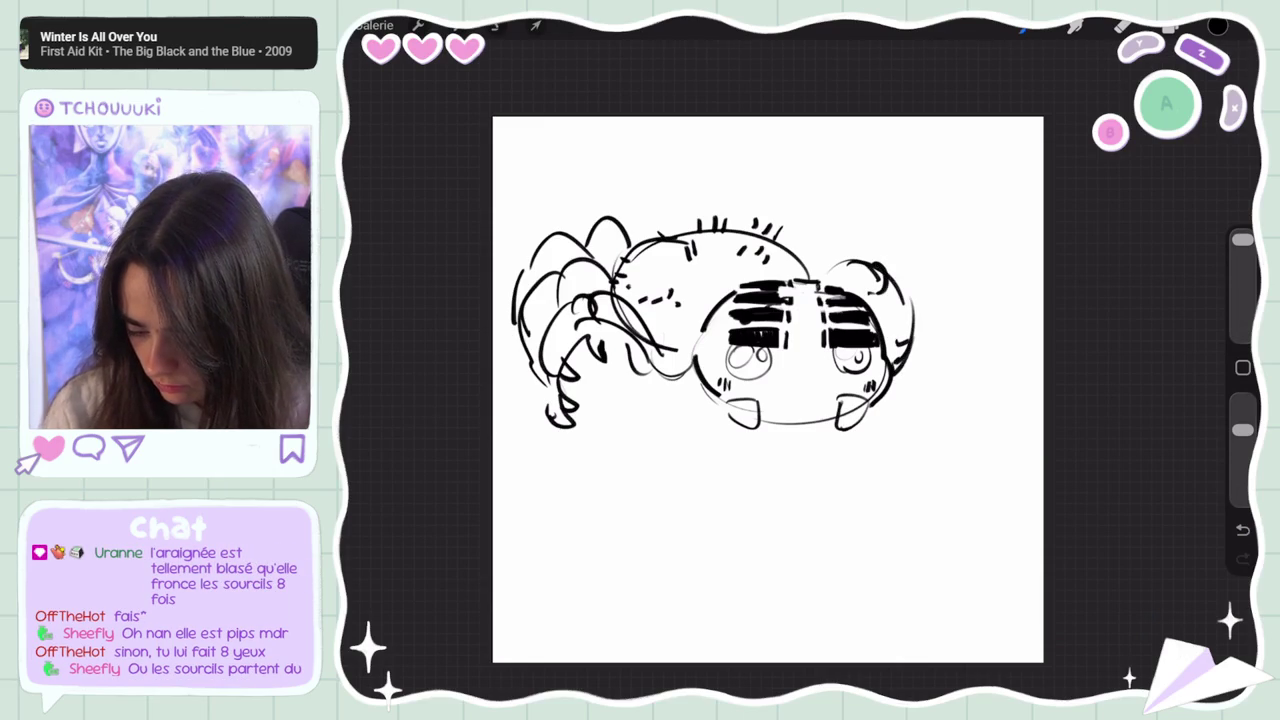
{"action": "key", "text": "ctrl+z"}
{"action": "left_click_drag", "start_coordinate": [798, 248], "coordinate": [875, 256]}
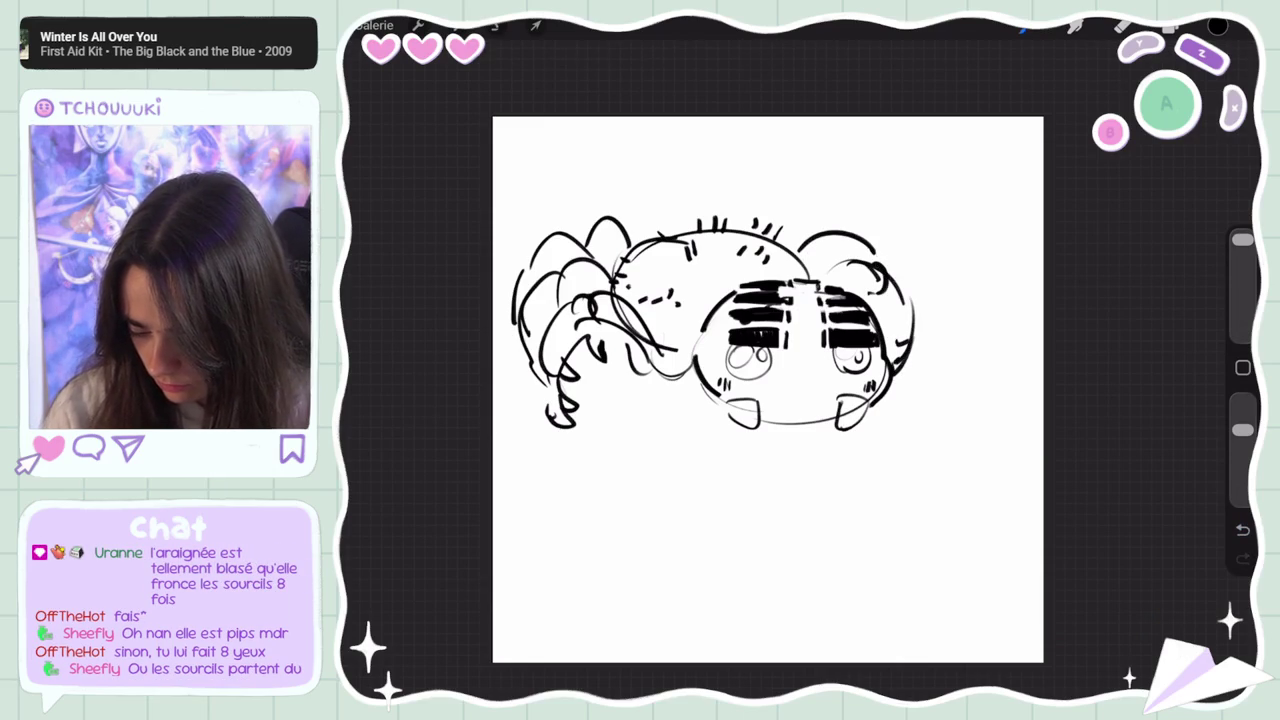
{"action": "key", "text": "e"}
{"action": "left_click_drag", "start_coordinate": [910, 340], "coordinate": [884, 405]}
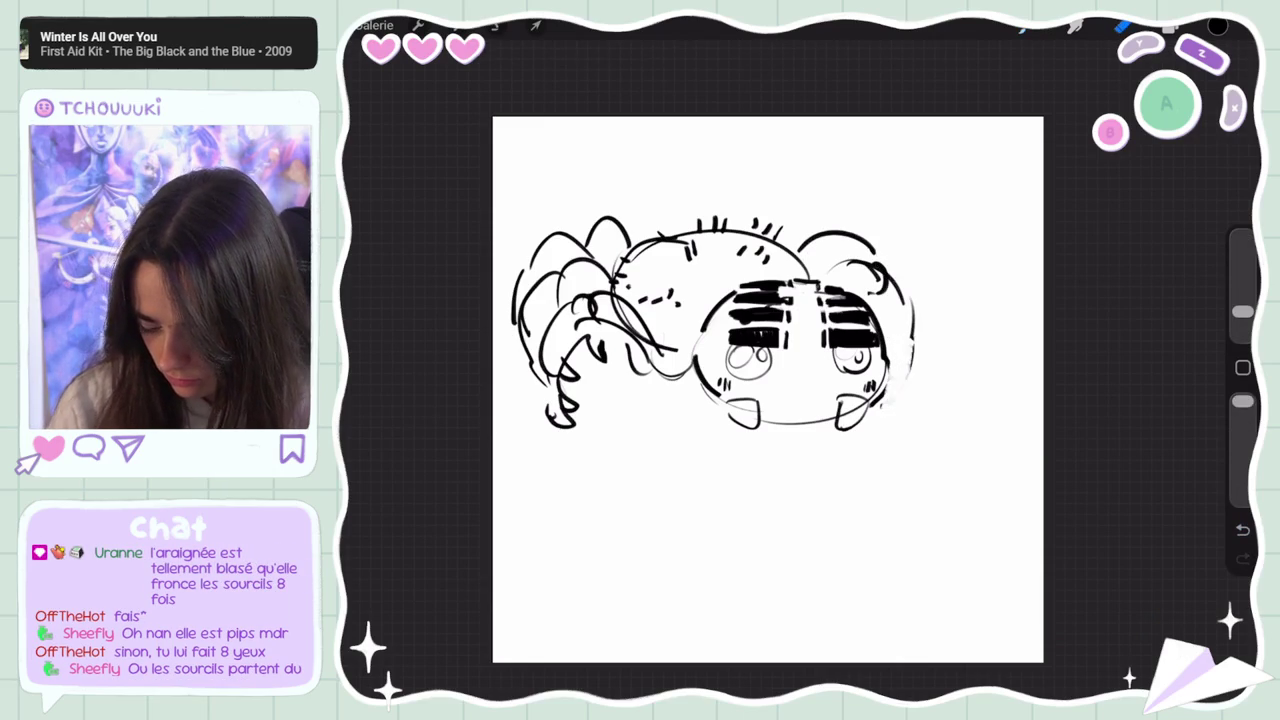
{"action": "key", "text": "b"}
{"action": "left_click_drag", "start_coordinate": [908, 342], "coordinate": [872, 430]}
{"action": "left_click_drag", "start_coordinate": [906, 296], "coordinate": [926, 370]}
{"action": "left_click_drag", "start_coordinate": [900, 310], "coordinate": [886, 362]}
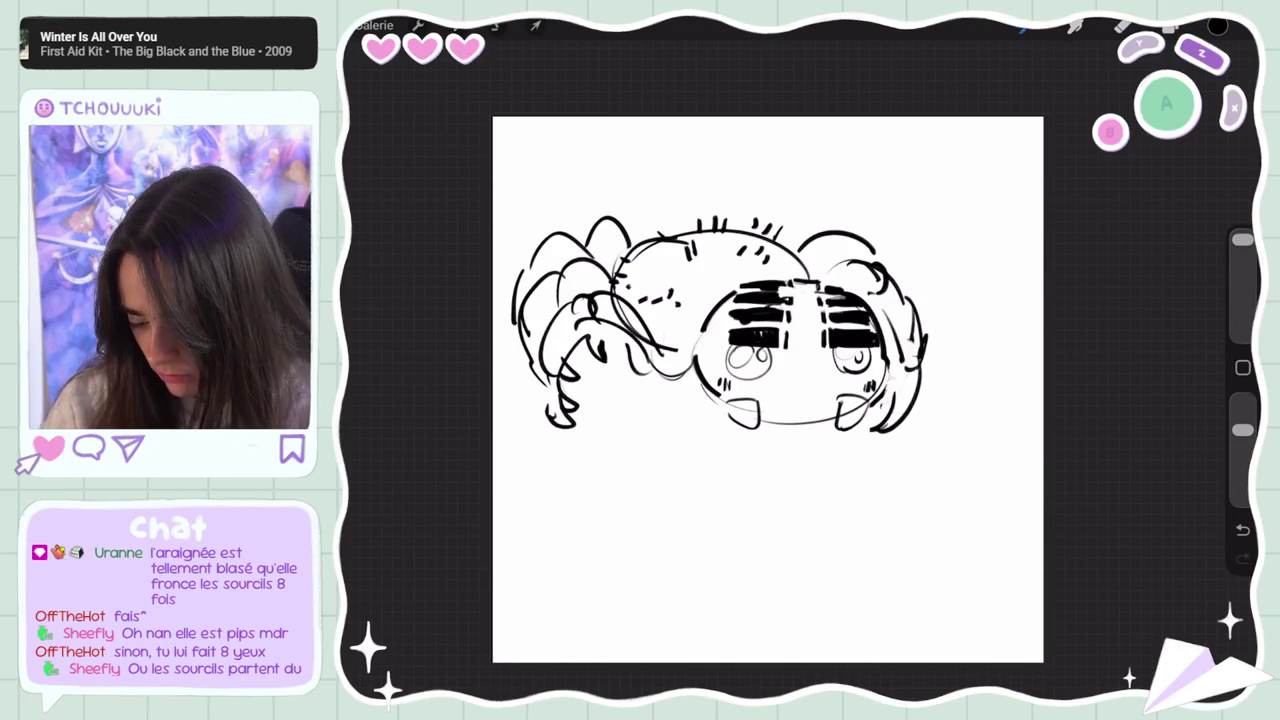
Try an arched head bump and a wavy mouth, then undo both
{"action": "left_click_drag", "start_coordinate": [750, 230], "coordinate": [808, 230]}
{"action": "mouse_move", "coordinate": [704, 222]}
{"action": "left_mouse_down"}
{"action": "mouse_move", "coordinate": [738, 198]}
{"action": "mouse_move", "coordinate": [754, 224]}
{"action": "left_mouse_up"}
{"action": "key", "text": "ctrl+z"}
{"action": "key", "text": "ctrl+z"}
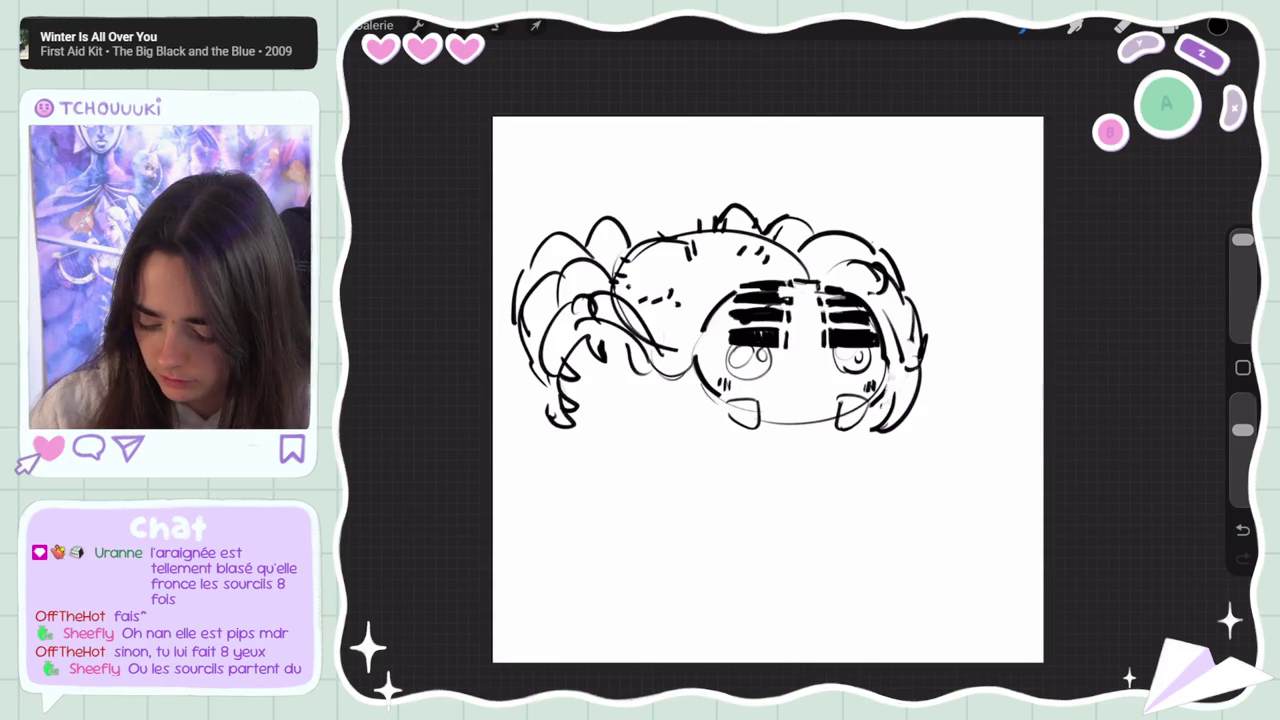
{"action": "left_click_drag", "start_coordinate": [800, 394], "coordinate": [726, 392]}
{"action": "key", "text": "ctrl+z"}
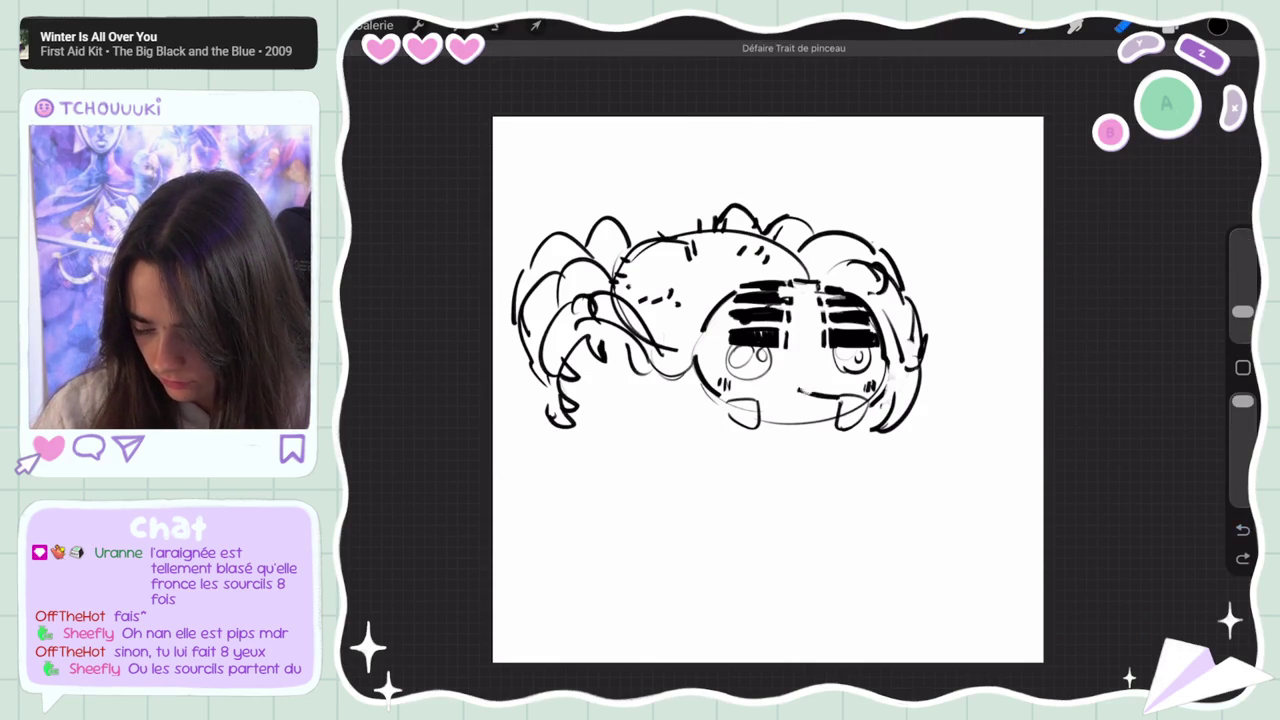
Undo the leftover mouth stroke and the stray mark in the left eye
{"action": "key", "text": "ctrl+z"}
{"action": "scroll", "coordinate": [768, 390], "scroll_direction": "down", "scroll_amount": 2}
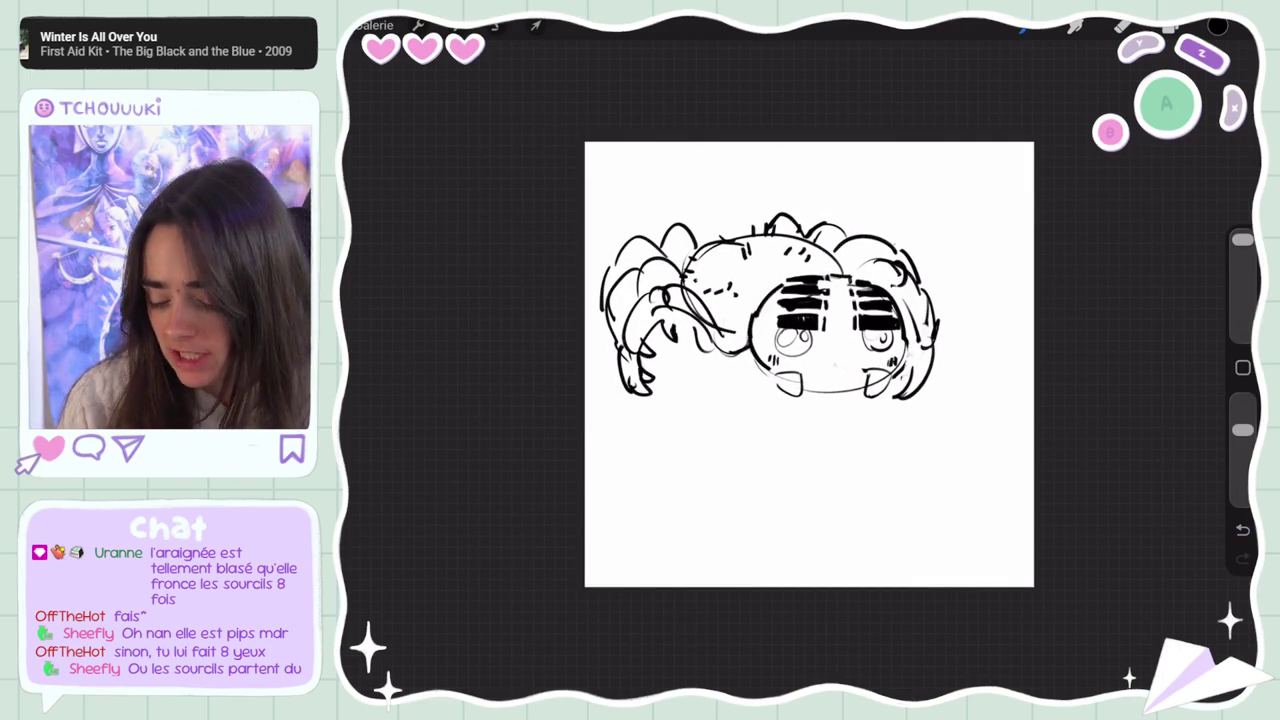
{"action": "key", "text": "ctrl+z"}
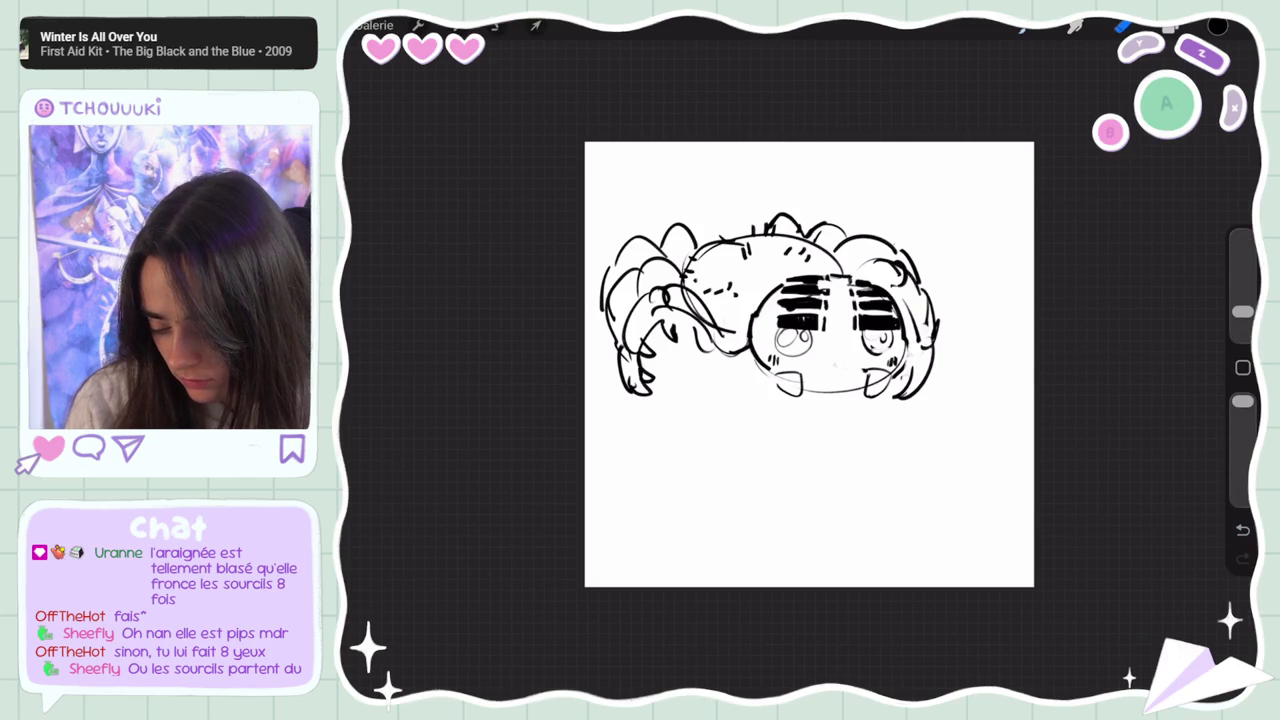
{"action": "scroll", "coordinate": [809, 364], "scroll_direction": "down", "scroll_amount": 3}
{"action": "scroll", "coordinate": [809, 364], "scroll_direction": "up", "scroll_amount": 3}
Reposition the spider and add a new empty layer, Calque 8
{"action": "left_click", "coordinate": [535, 25]}
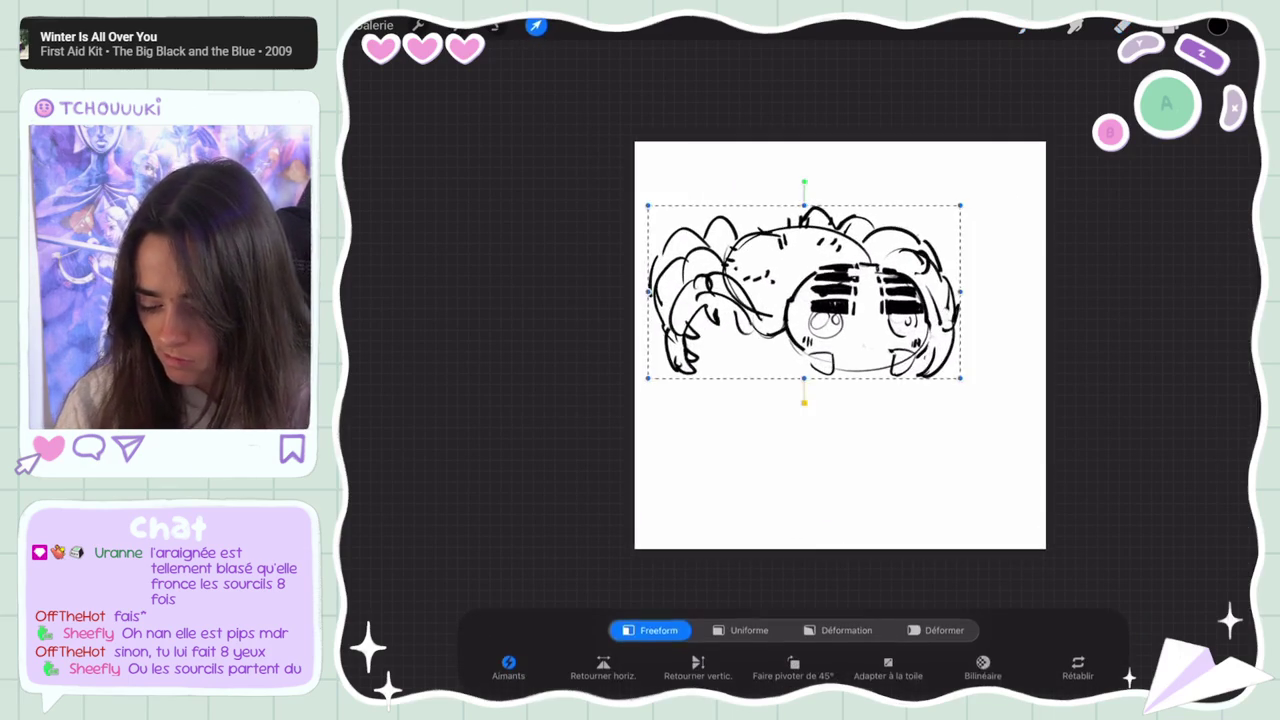
{"action": "left_click", "coordinate": [1218, 25]}
{"action": "left_click", "coordinate": [1190, 70]}
{"action": "left_click", "coordinate": [497, 25]}
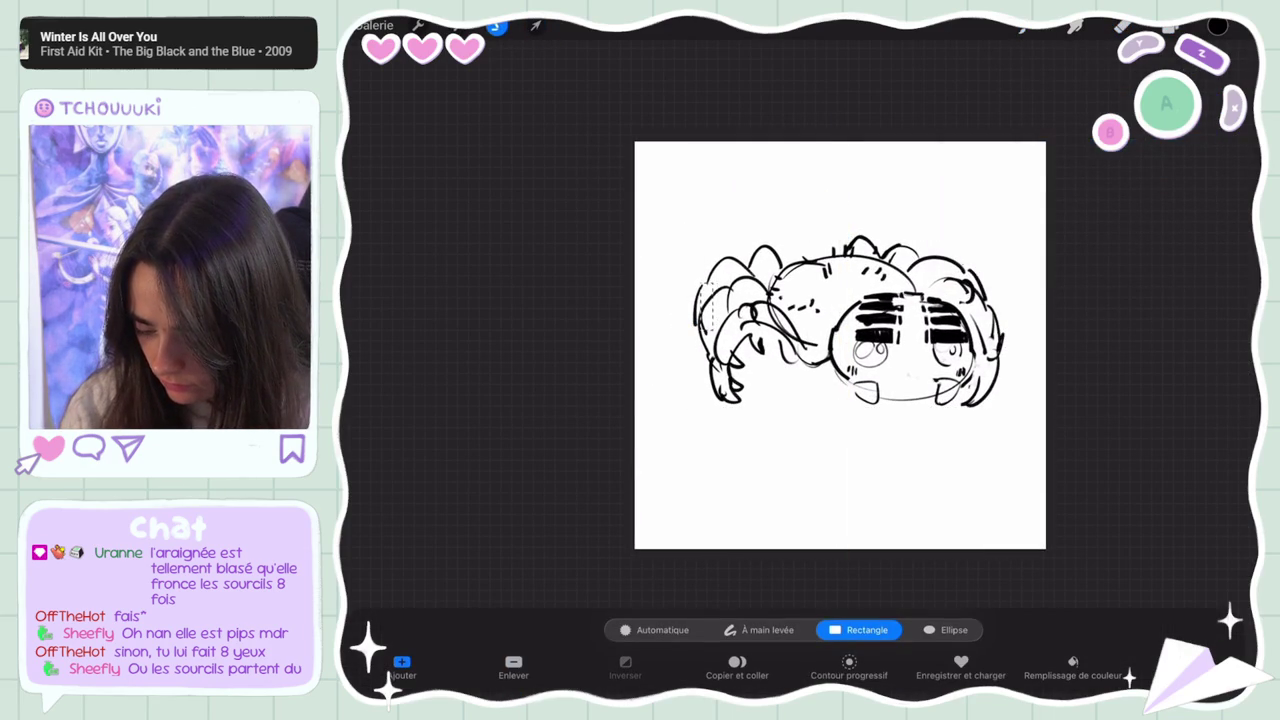
Freehand-select the spider's outline and fill the selection with dark grey
{"action": "left_click", "coordinate": [760, 630]}
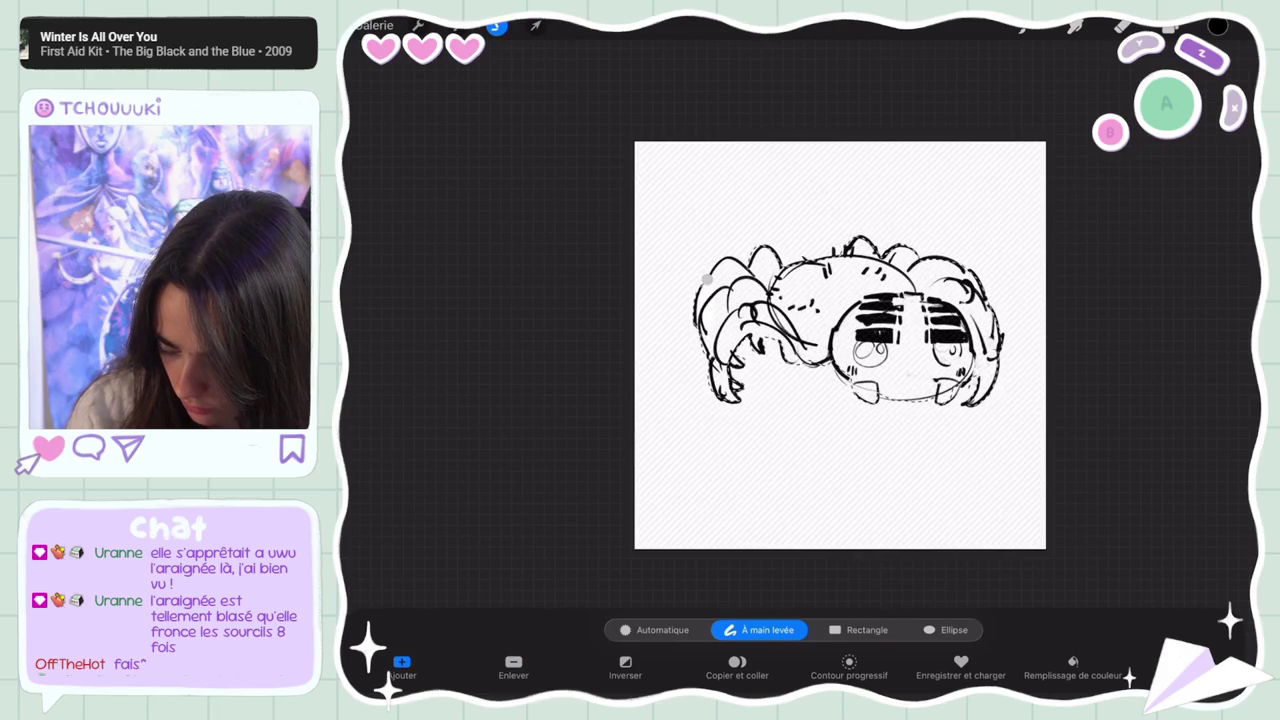
{"action": "key", "text": "c"}
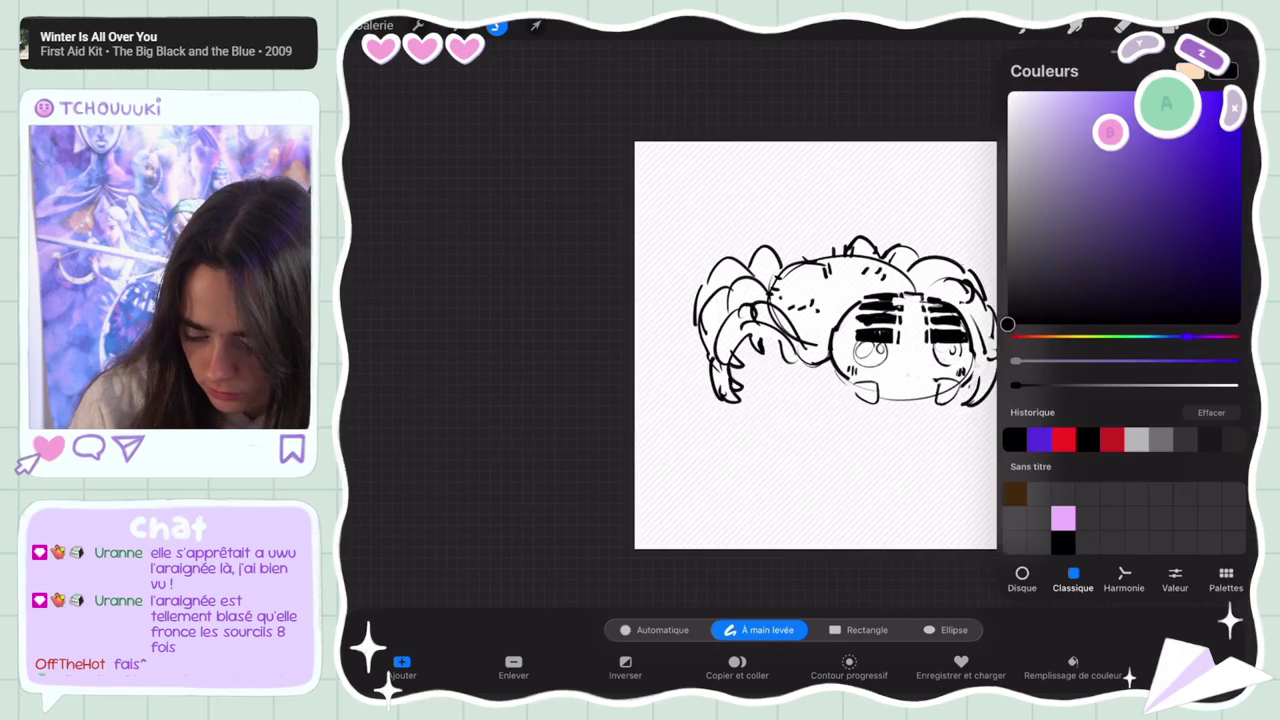
{"action": "left_click_drag", "start_coordinate": [1218, 27], "coordinate": [850, 320]}
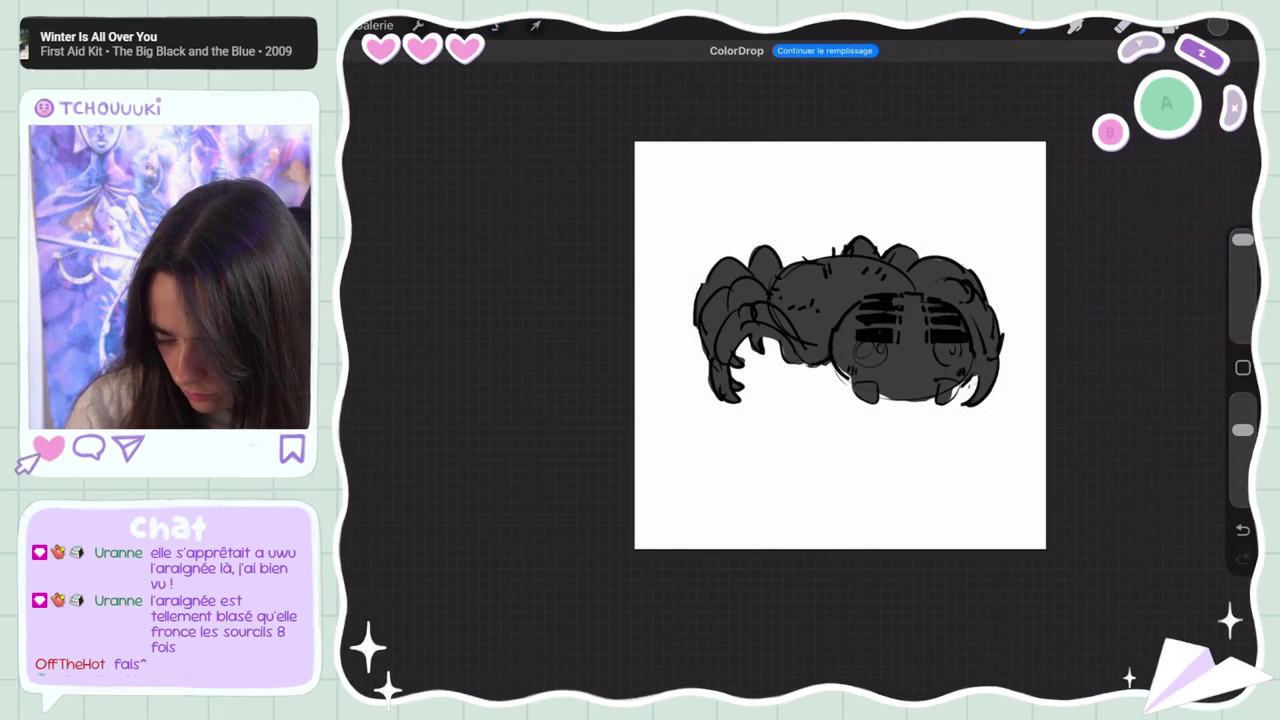
{"action": "left_click", "coordinate": [1122, 26]}
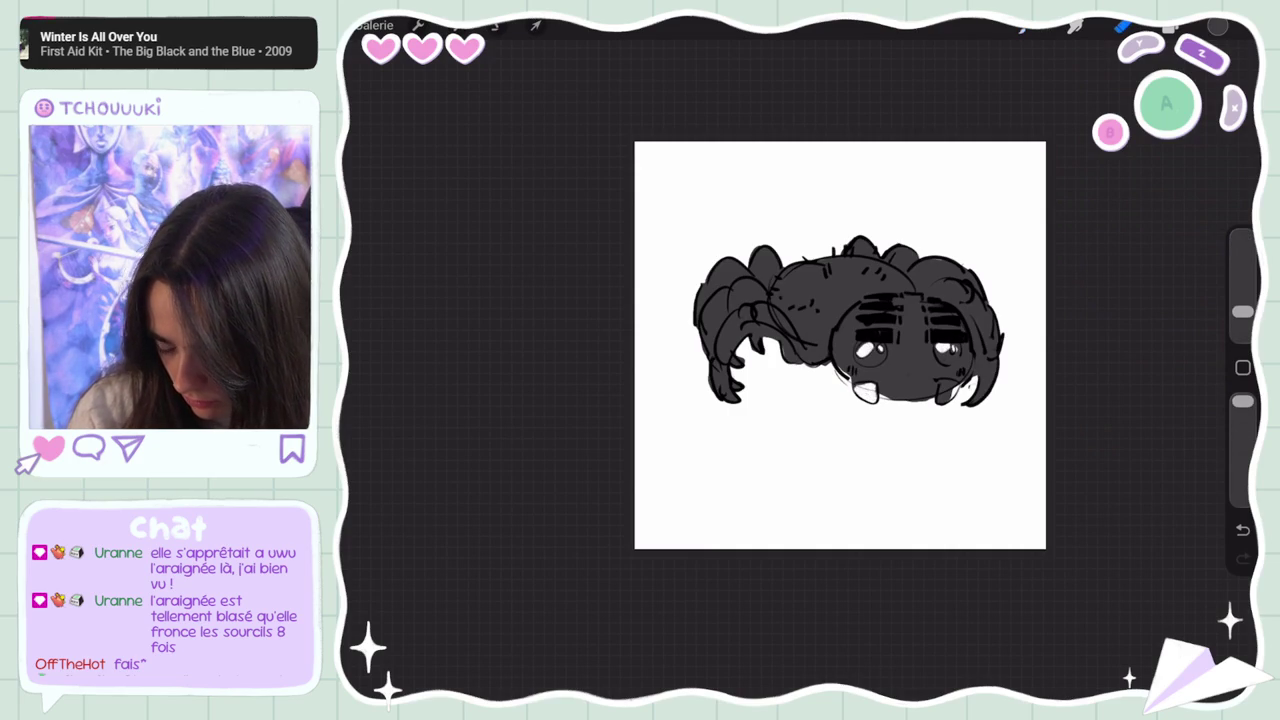
Check Calque 8's opacity and leave it at full strength
{"action": "scroll", "coordinate": [795, 337], "scroll_direction": "down", "scroll_amount": 3}
{"action": "left_click", "coordinate": [1170, 26]}
{"action": "left_click", "coordinate": [1163, 162]}
{"action": "mouse_move", "coordinate": [1196, 219]}
{"action": "left_mouse_down"}
{"action": "mouse_move", "coordinate": [1056, 219]}
{"action": "mouse_move", "coordinate": [1196, 219]}
{"action": "left_mouse_up"}
{"action": "left_click", "coordinate": [1163, 162]}
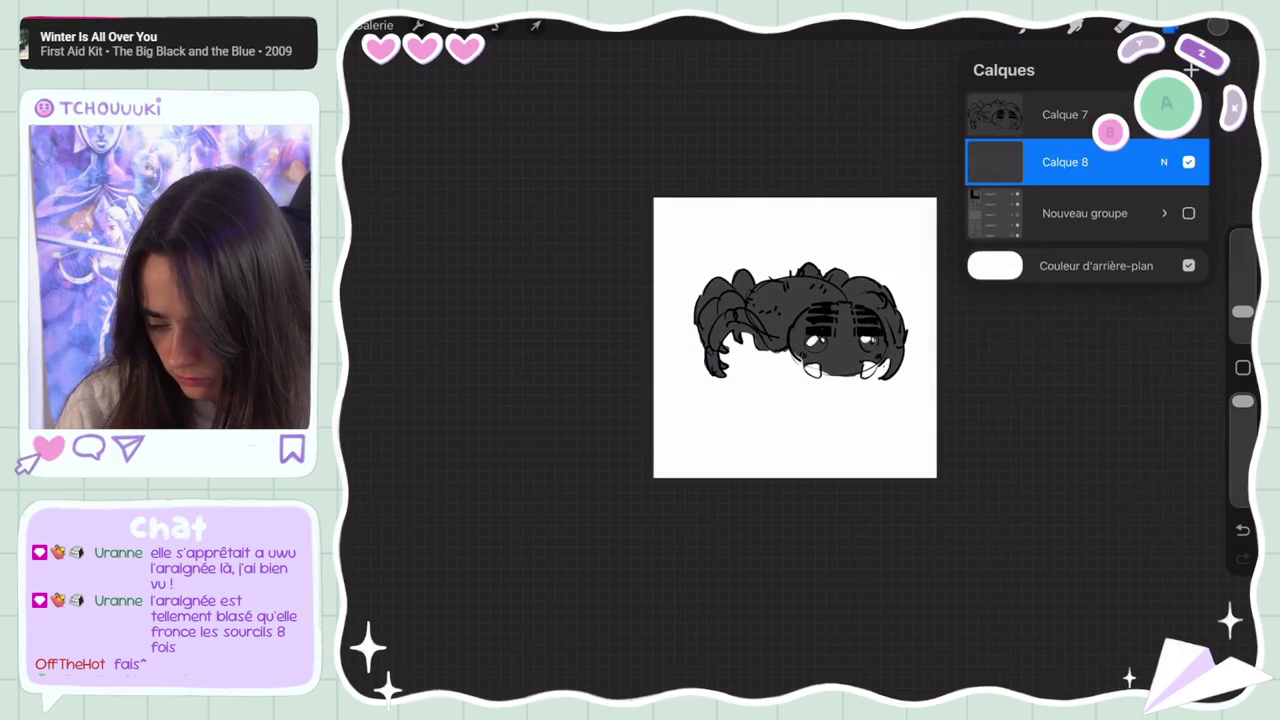
{"action": "left_click", "coordinate": [560, 400]}
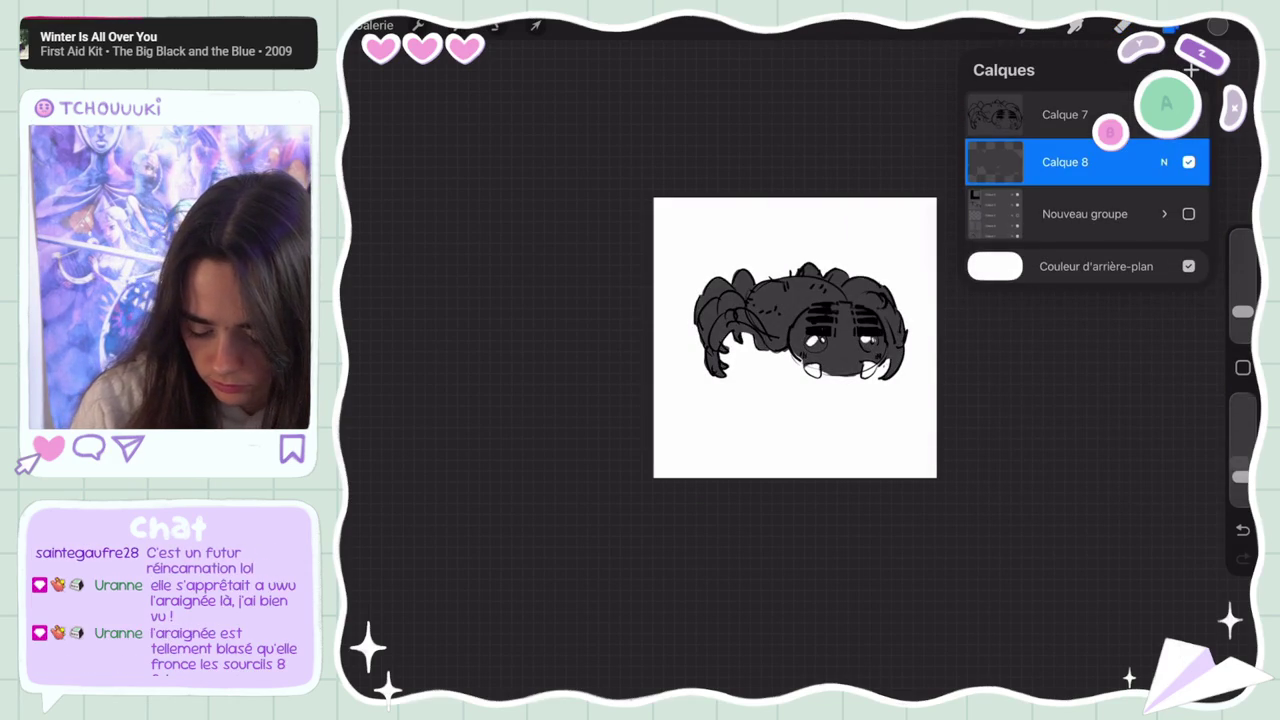
{"action": "left_click", "coordinate": [1170, 26]}
Pick a grey and the MaxU Smudge Gouache brush at 33% size
{"action": "left_click", "coordinate": [1217, 26]}
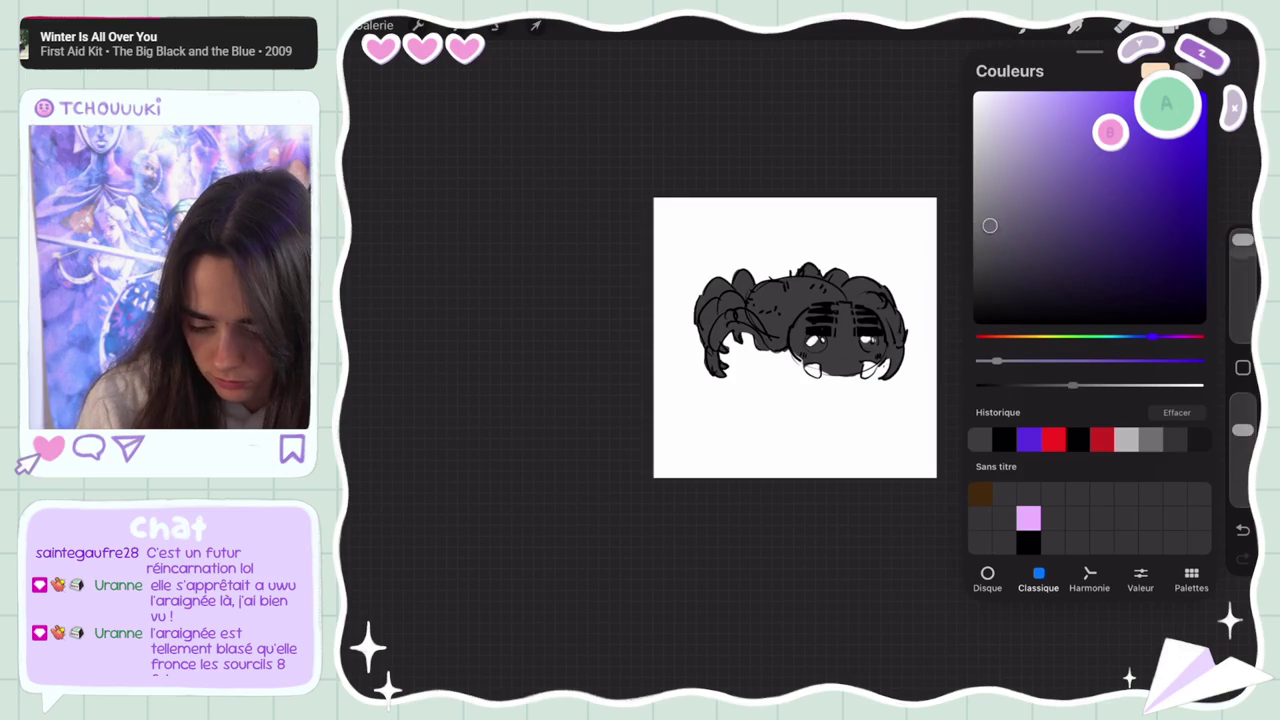
{"action": "left_click", "coordinate": [1217, 26]}
{"action": "left_click_drag", "start_coordinate": [1242, 312], "coordinate": [1242, 240]}
{"action": "left_click_drag", "start_coordinate": [1242, 466], "coordinate": [1242, 430]}
{"action": "left_click", "coordinate": [1070, 120]}
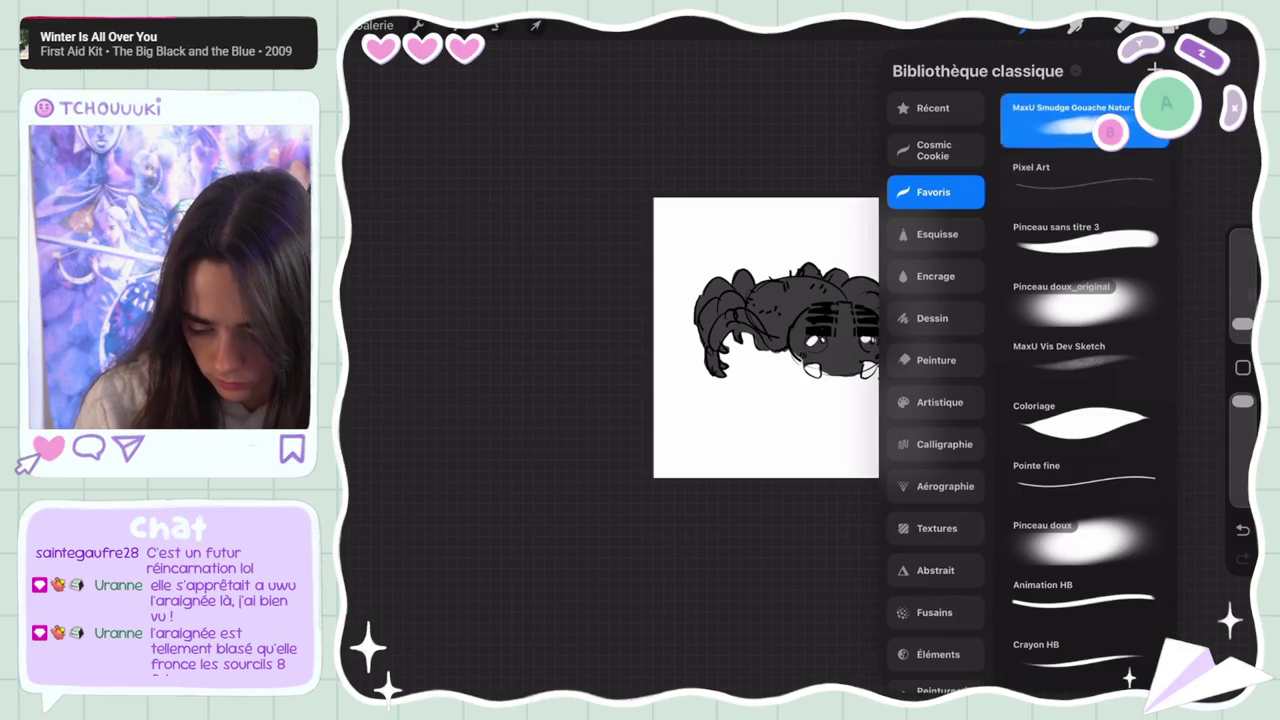
{"action": "left_click_drag", "start_coordinate": [1242, 239], "coordinate": [1242, 275]}
Smudge lighter grey over the spider's face, middle and both sides
{"action": "left_click_drag", "start_coordinate": [1242, 401], "coordinate": [1242, 470]}
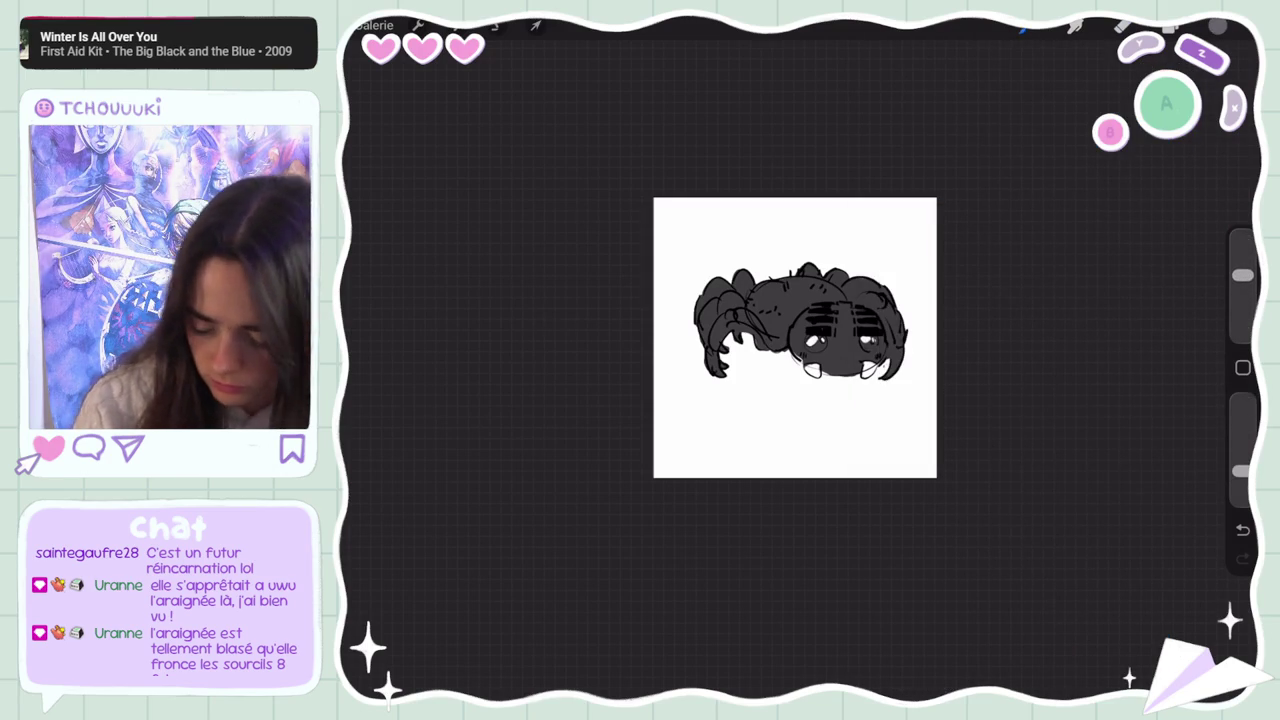
{"action": "mouse_move", "coordinate": [845, 315]}
{"action": "left_mouse_down"}
{"action": "mouse_move", "coordinate": [840, 348]}
{"action": "mouse_move", "coordinate": [860, 362]}
{"action": "left_mouse_up"}
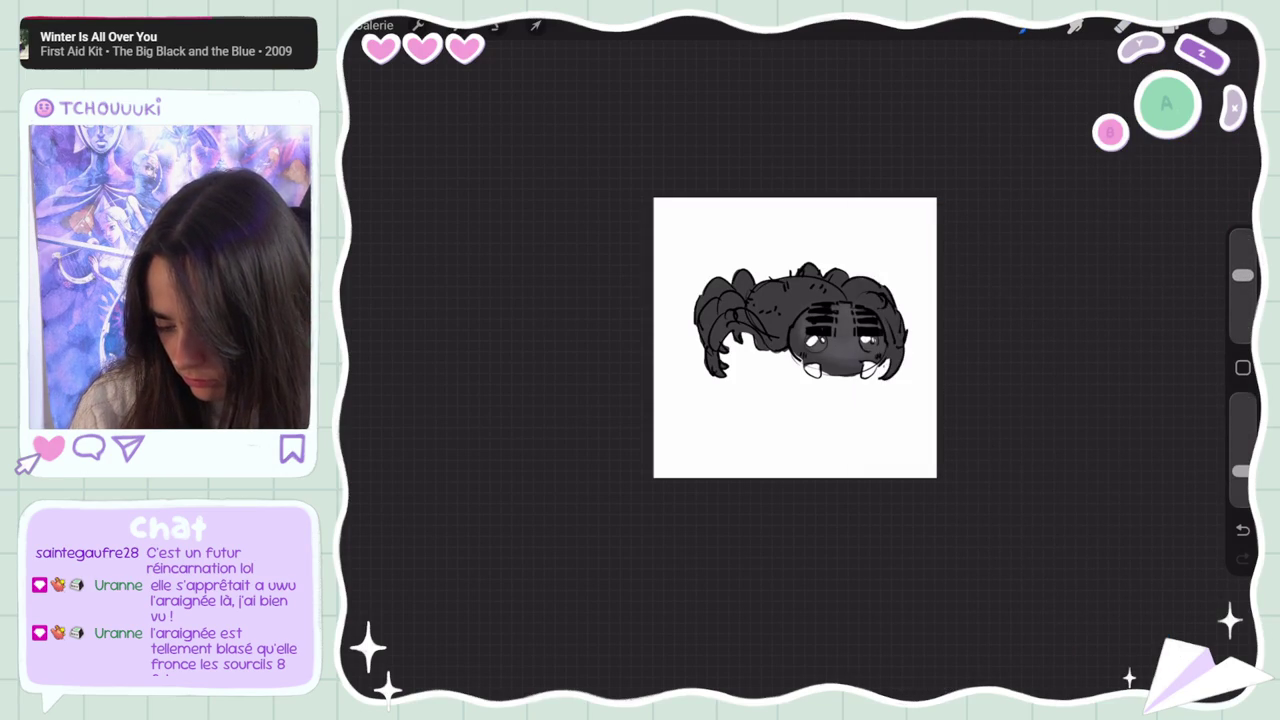
{"action": "left_click_drag", "start_coordinate": [820, 284], "coordinate": [762, 318]}
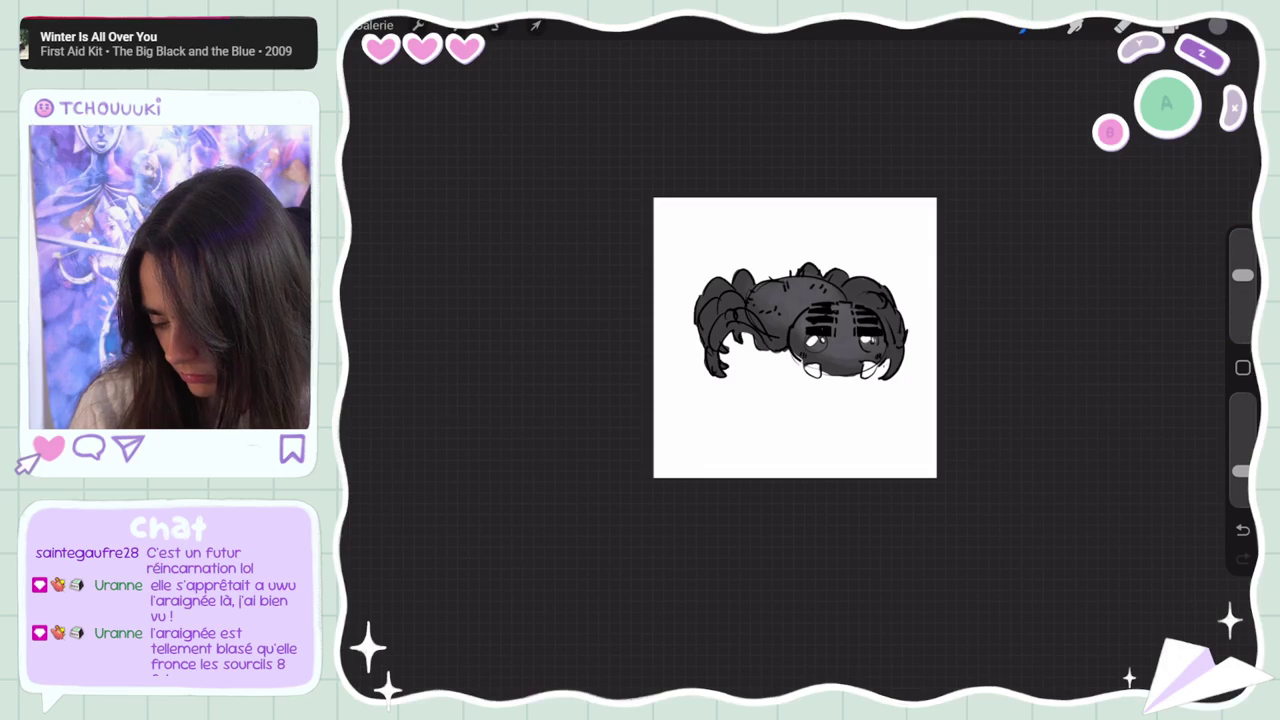
{"action": "mouse_move", "coordinate": [745, 275]}
{"action": "left_mouse_down"}
{"action": "mouse_move", "coordinate": [708, 310]}
{"action": "mouse_move", "coordinate": [712, 340]}
{"action": "left_mouse_up"}
{"action": "mouse_move", "coordinate": [832, 274]}
{"action": "left_mouse_down"}
{"action": "mouse_move", "coordinate": [890, 312]}
{"action": "mouse_move", "coordinate": [898, 358]}
{"action": "left_mouse_up"}
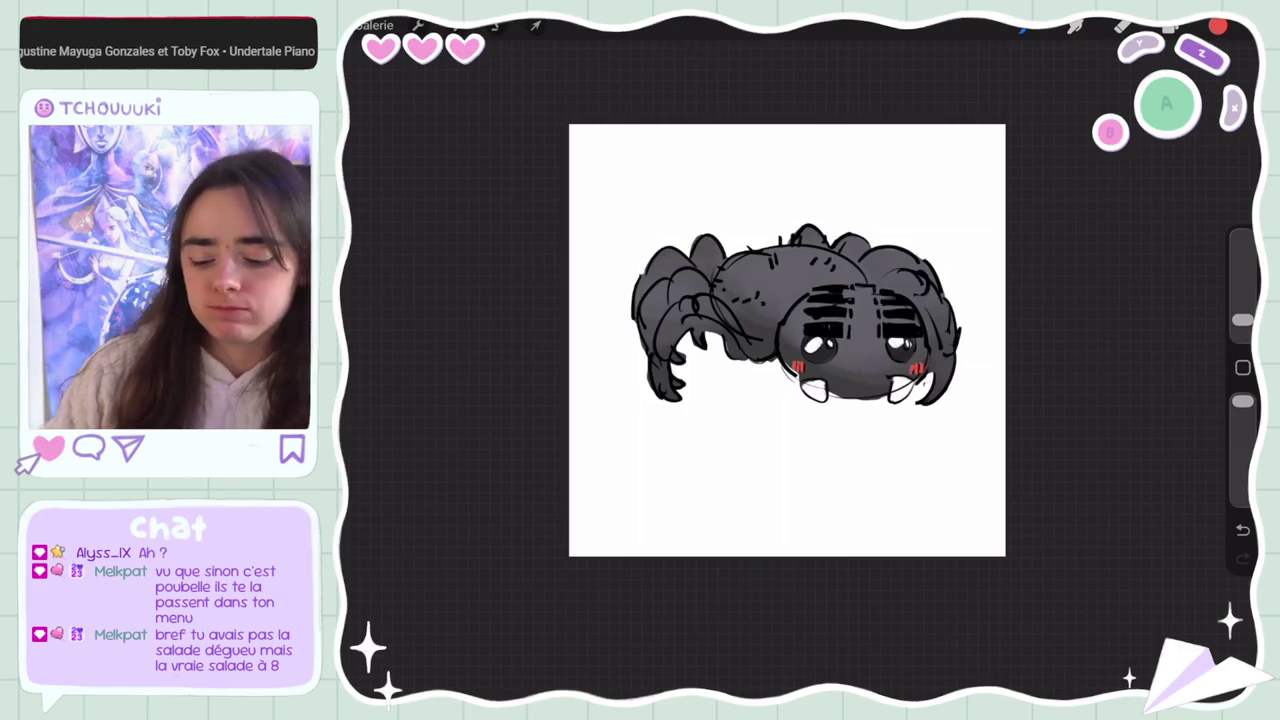
Show the girl sketch group and the hidden spider layer Calque 8
{"action": "key", "text": "l"}
{"action": "left_click", "coordinate": [1065, 209]}
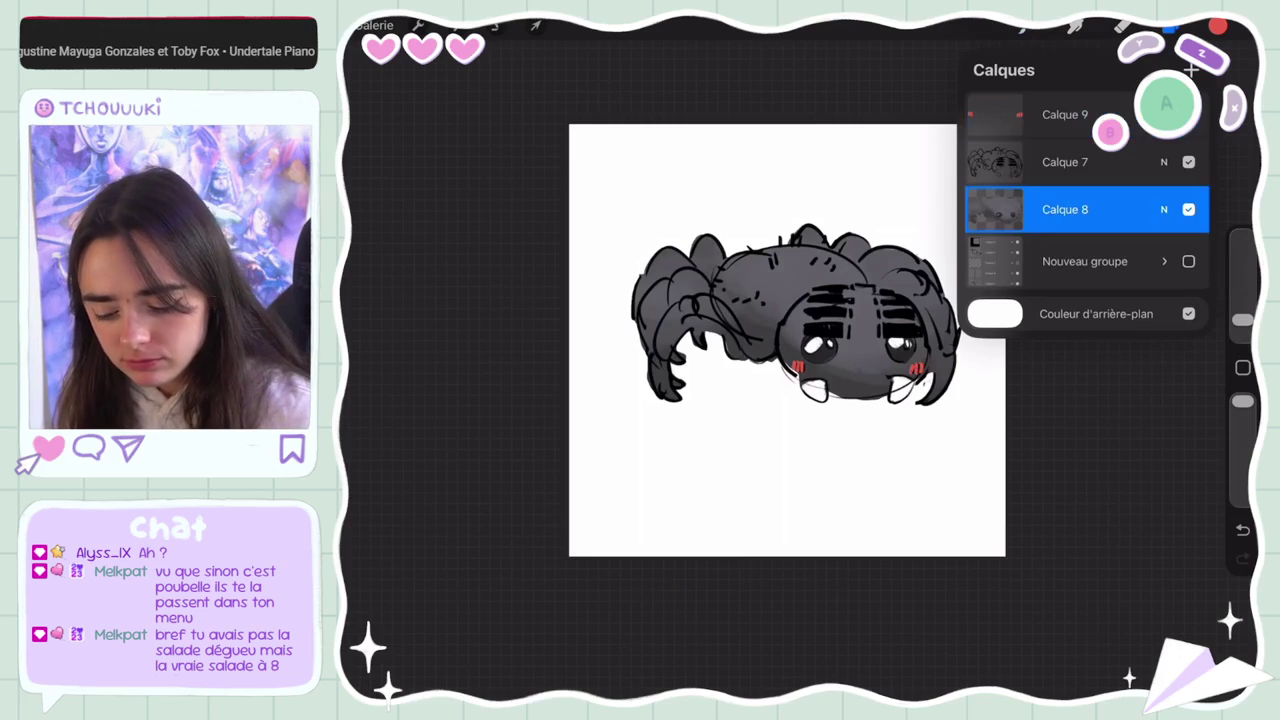
{"action": "left_click", "coordinate": [1188, 166]}
{"action": "left_click", "coordinate": [1164, 166]}
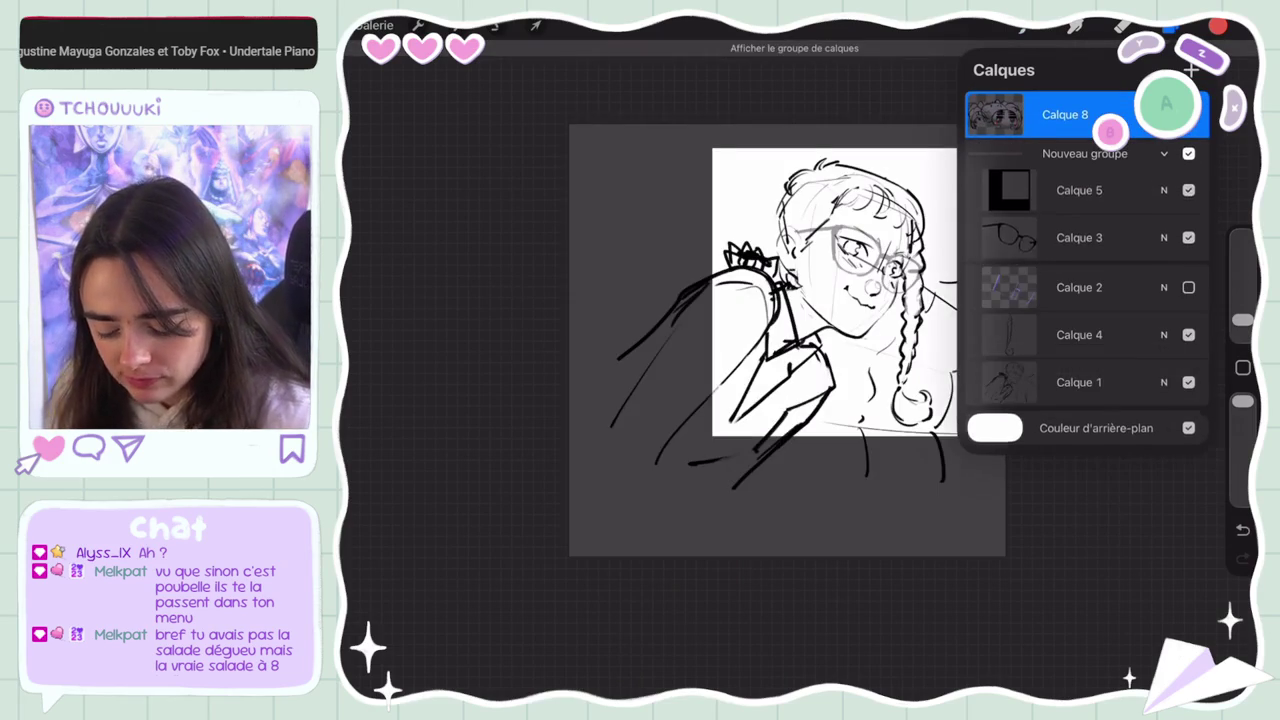
{"action": "scroll", "coordinate": [714, 334], "scroll_direction": "down", "scroll_amount": 2}
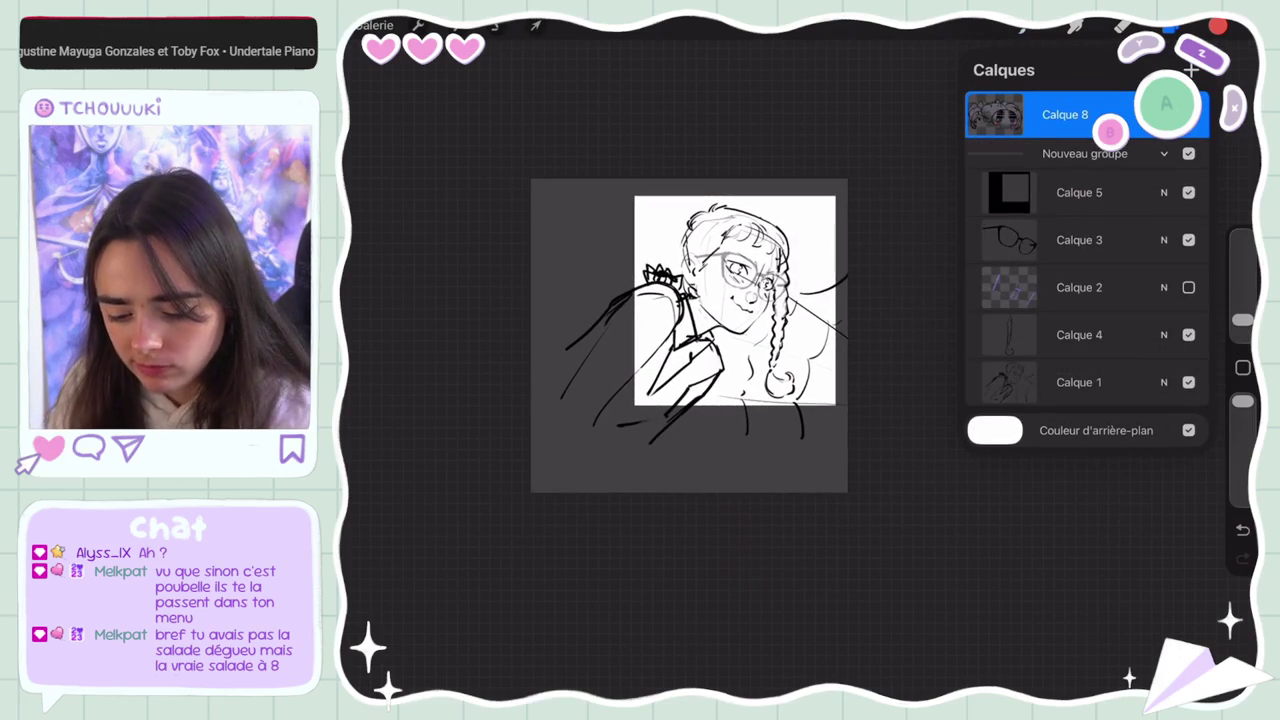
{"action": "left_click", "coordinate": [1188, 114]}
{"action": "left_click", "coordinate": [536, 25]}
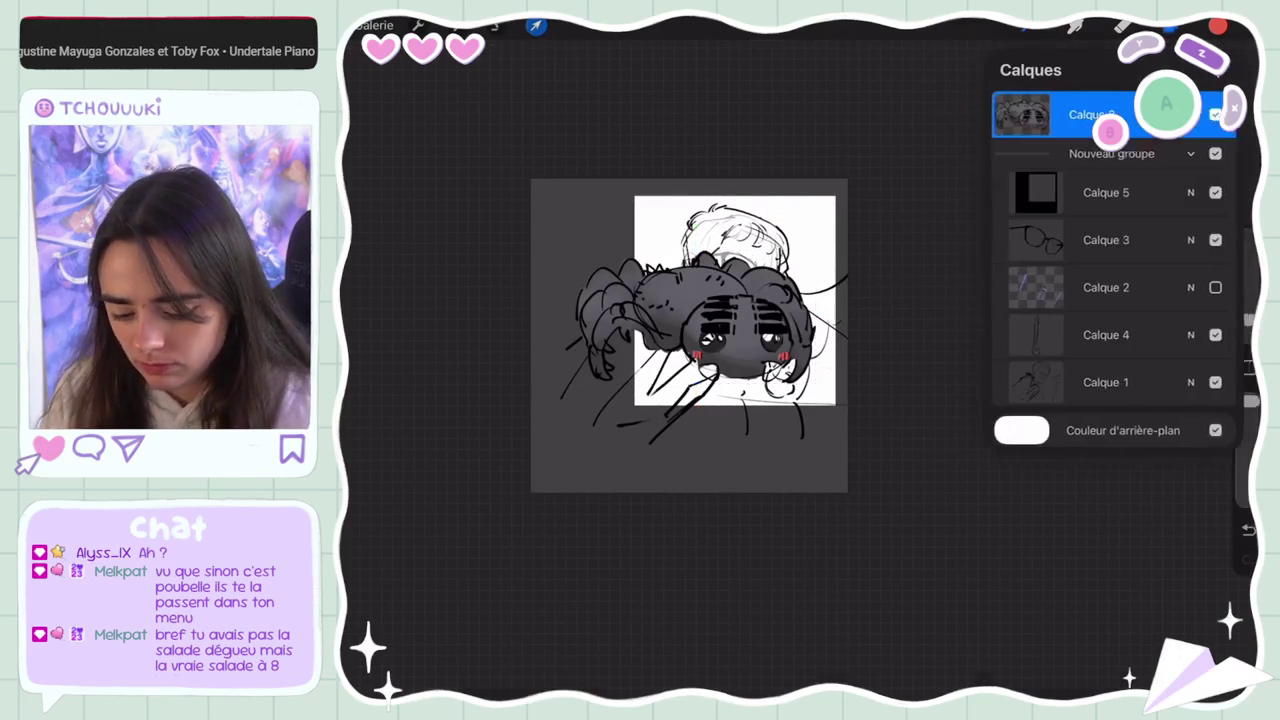
{"action": "left_click", "coordinate": [418, 25]}
{"action": "left_click", "coordinate": [1170, 25]}
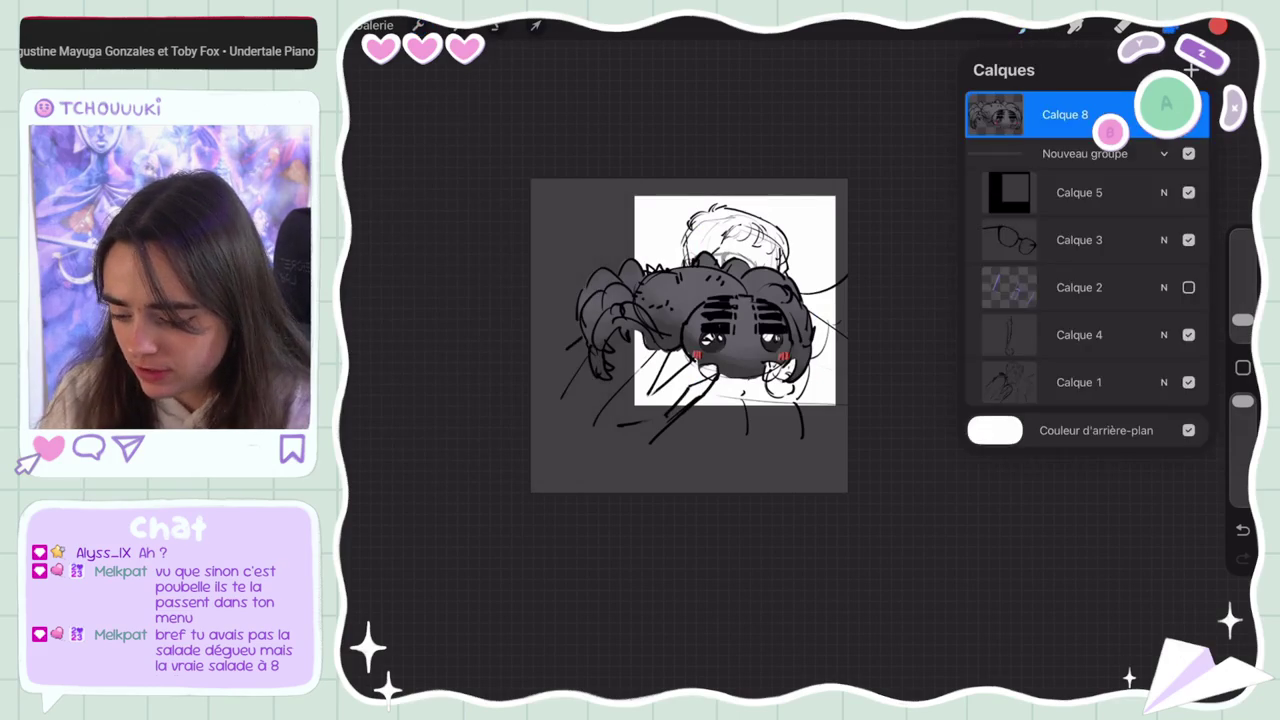
Scale the spider down uniformly and move it over the girl's face
{"action": "left_click", "coordinate": [536, 25]}
{"action": "left_click_drag", "start_coordinate": [571, 377], "coordinate": [662, 355]}
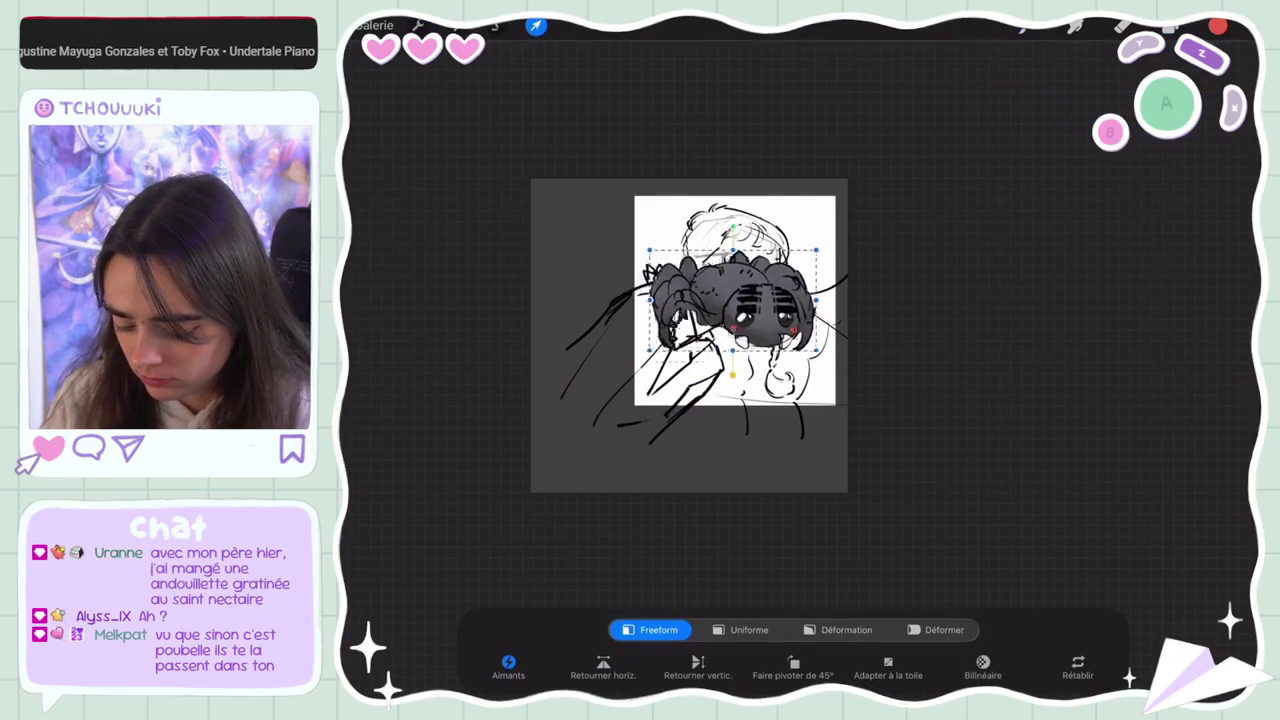
{"action": "left_click", "coordinate": [749, 629]}
{"action": "left_click_drag", "start_coordinate": [738, 250], "coordinate": [738, 273]}
{"action": "left_click_drag", "start_coordinate": [816, 273], "coordinate": [826, 262]}
{"action": "left_click", "coordinate": [1170, 25]}
{"action": "left_click", "coordinate": [417, 25]}
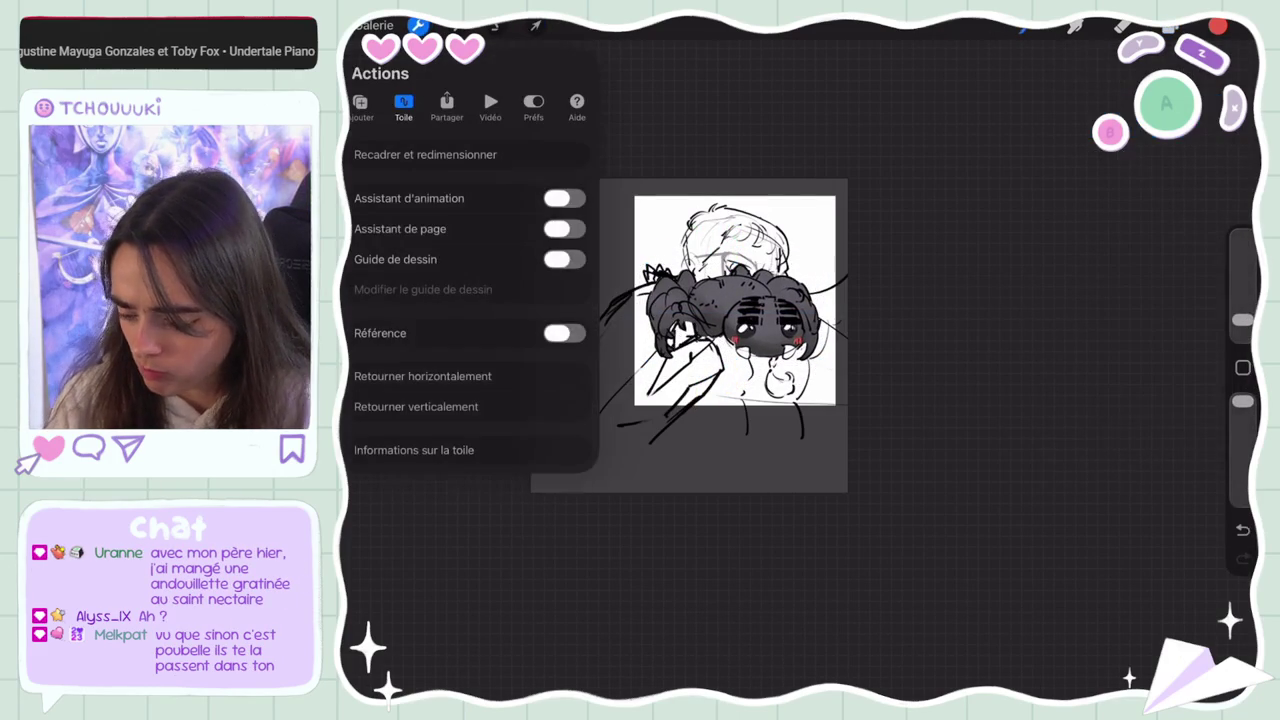
{"action": "left_click", "coordinate": [423, 151]}
Crop the canvas to a roughly 2500 × 2500 px square via its left and bottom edges
{"action": "left_click_drag", "start_coordinate": [584, 360], "coordinate": [679, 360]}
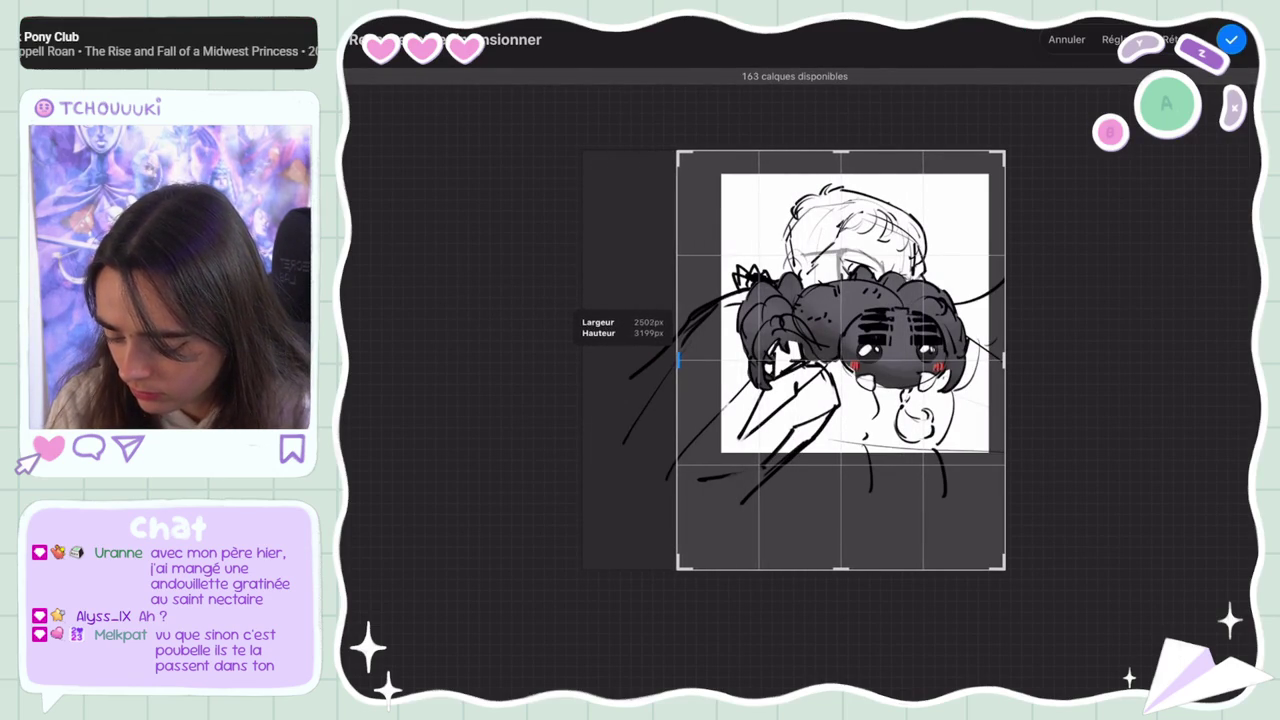
{"action": "scroll", "coordinate": [840, 360], "scroll_direction": "up", "scroll_amount": 2}
{"action": "scroll", "coordinate": [800, 380], "scroll_direction": "up", "scroll_amount": 3}
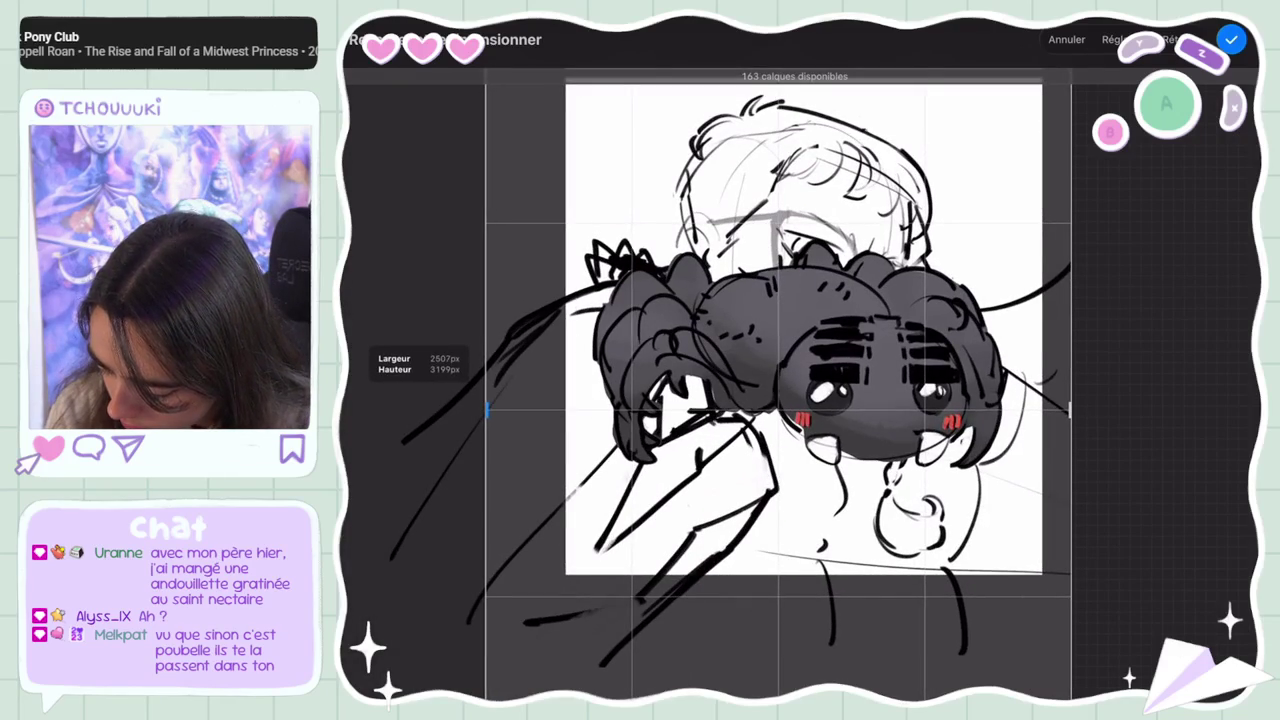
{"action": "left_click_drag", "start_coordinate": [489, 410], "coordinate": [488, 410]}
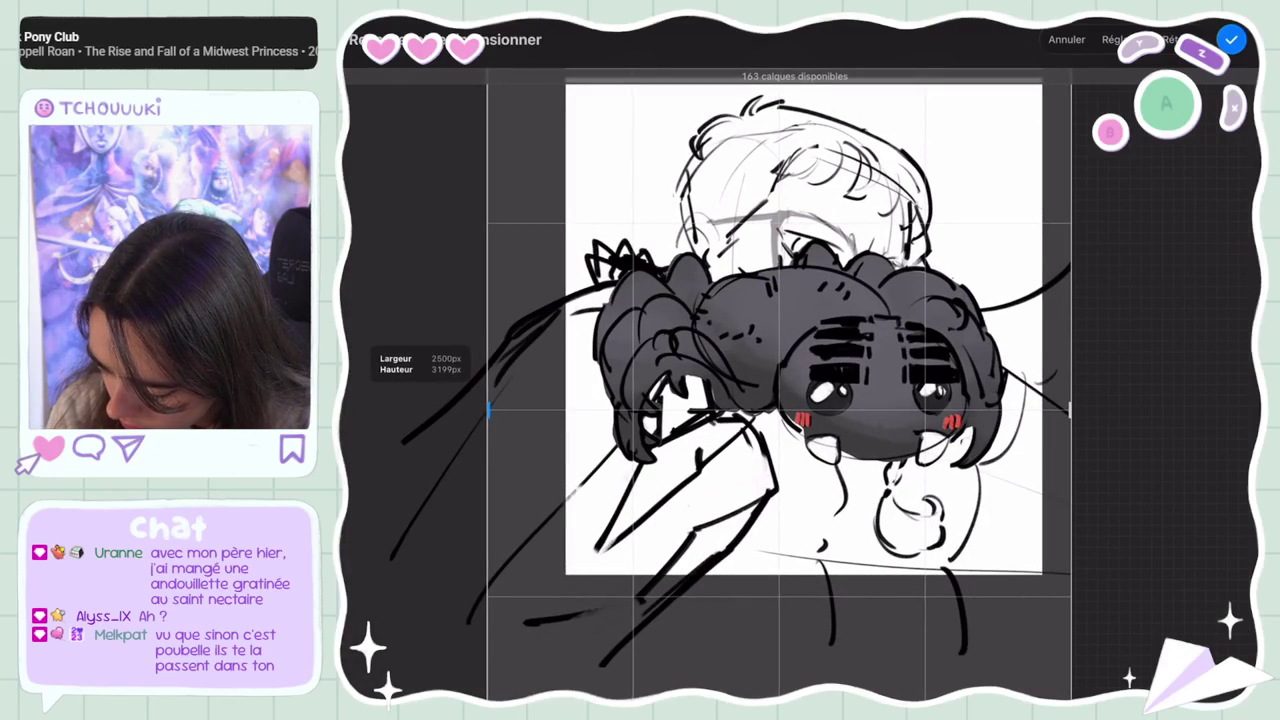
{"action": "scroll", "coordinate": [780, 380], "scroll_direction": "down", "scroll_amount": 3}
{"action": "left_click_drag", "start_coordinate": [810, 605], "coordinate": [810, 475]}
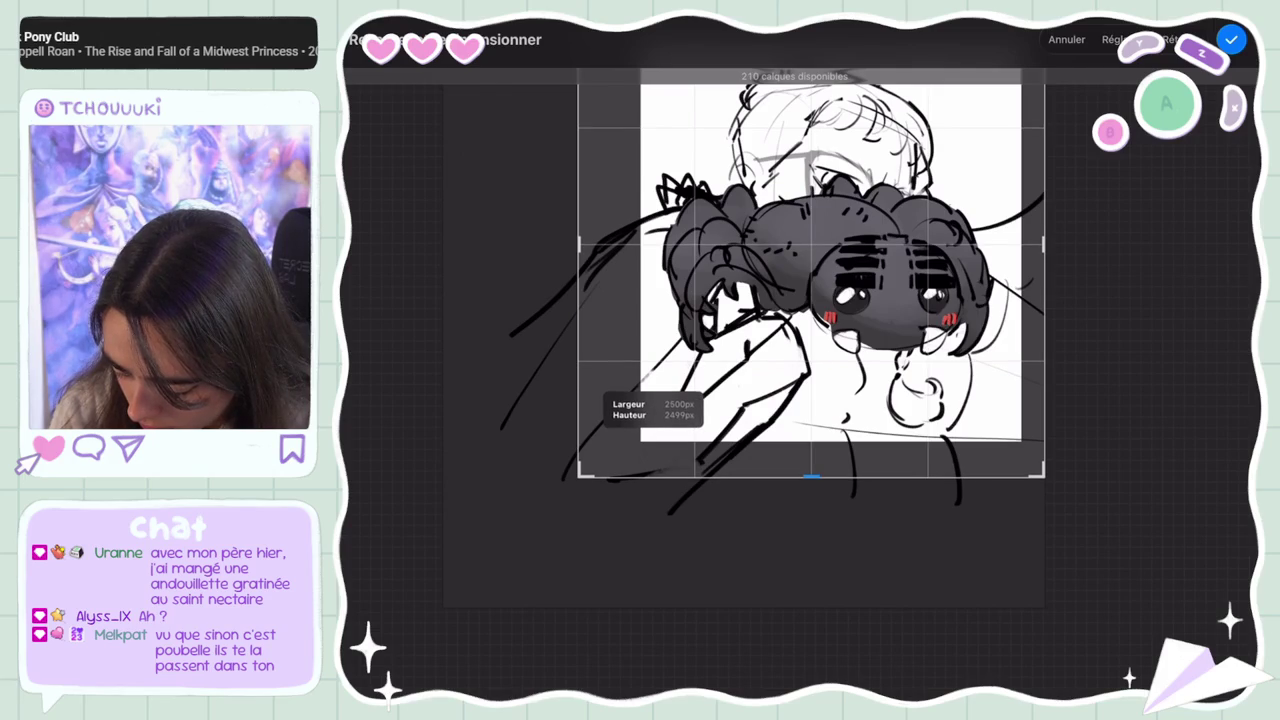
{"action": "scroll", "coordinate": [810, 300], "scroll_direction": "down", "scroll_amount": 3}
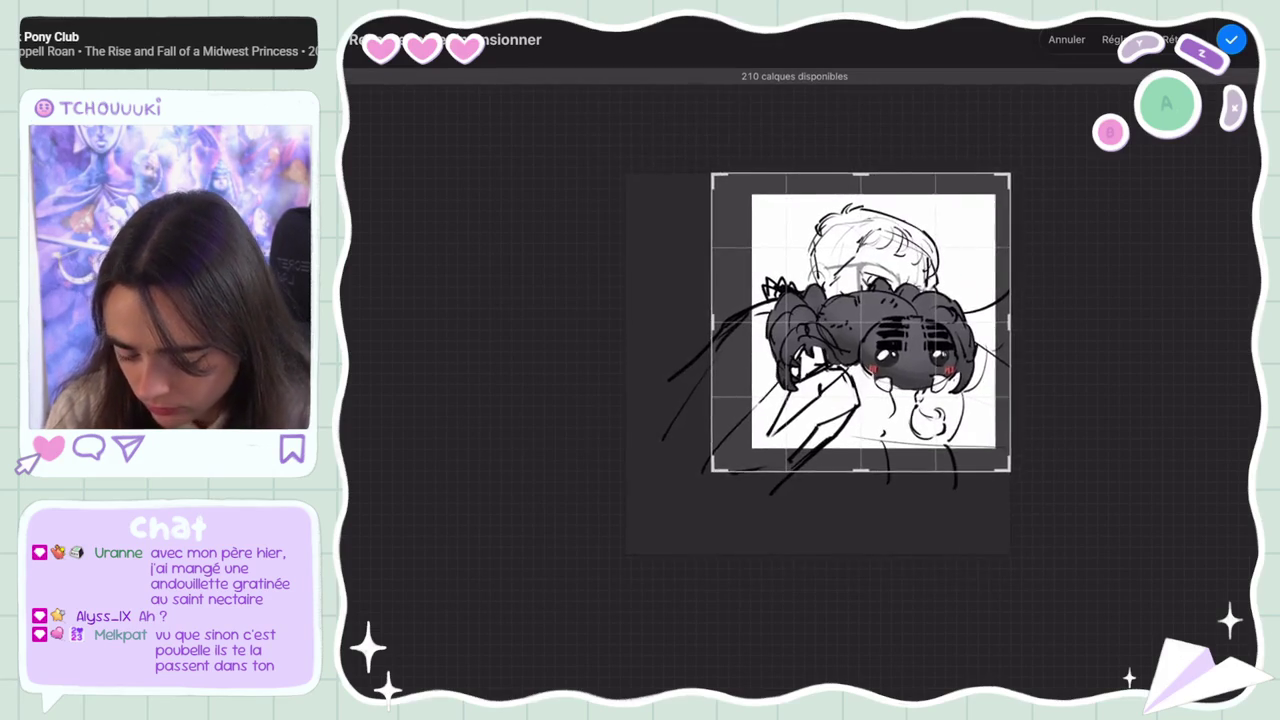
{"action": "scroll", "coordinate": [810, 350], "scroll_direction": "up", "scroll_amount": 2}
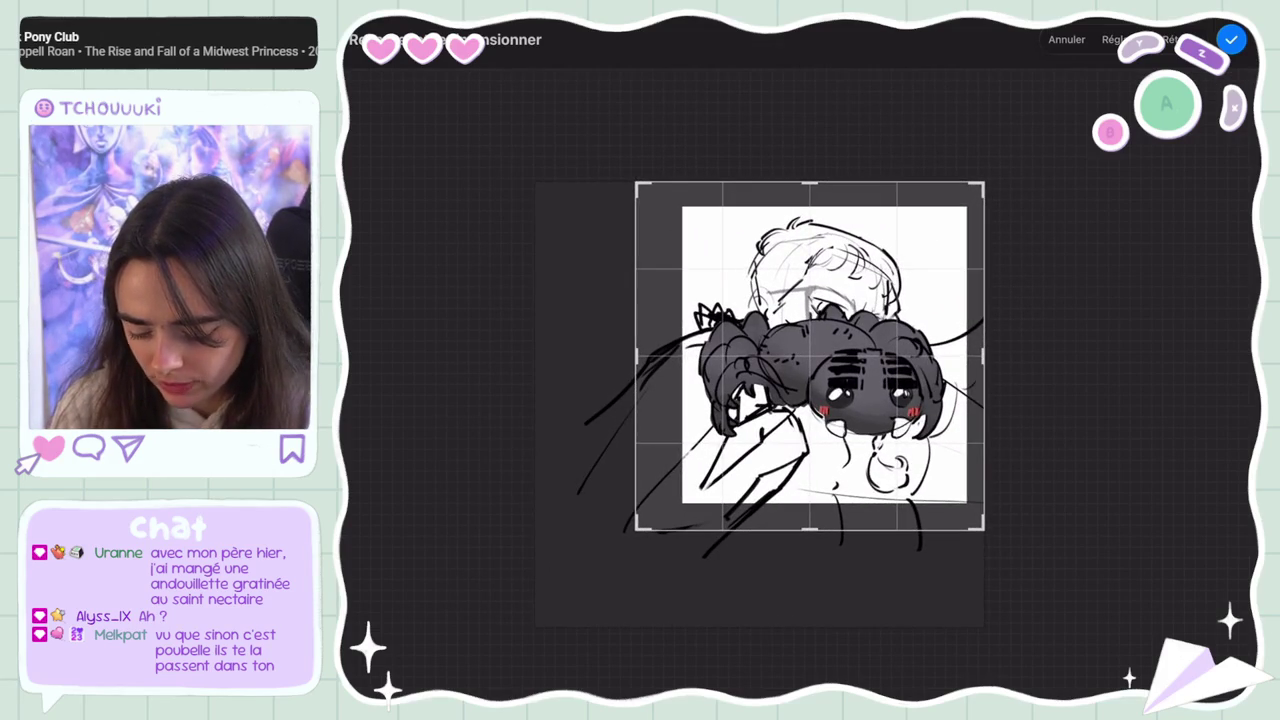
{"action": "left_click", "coordinate": [1231, 39]}
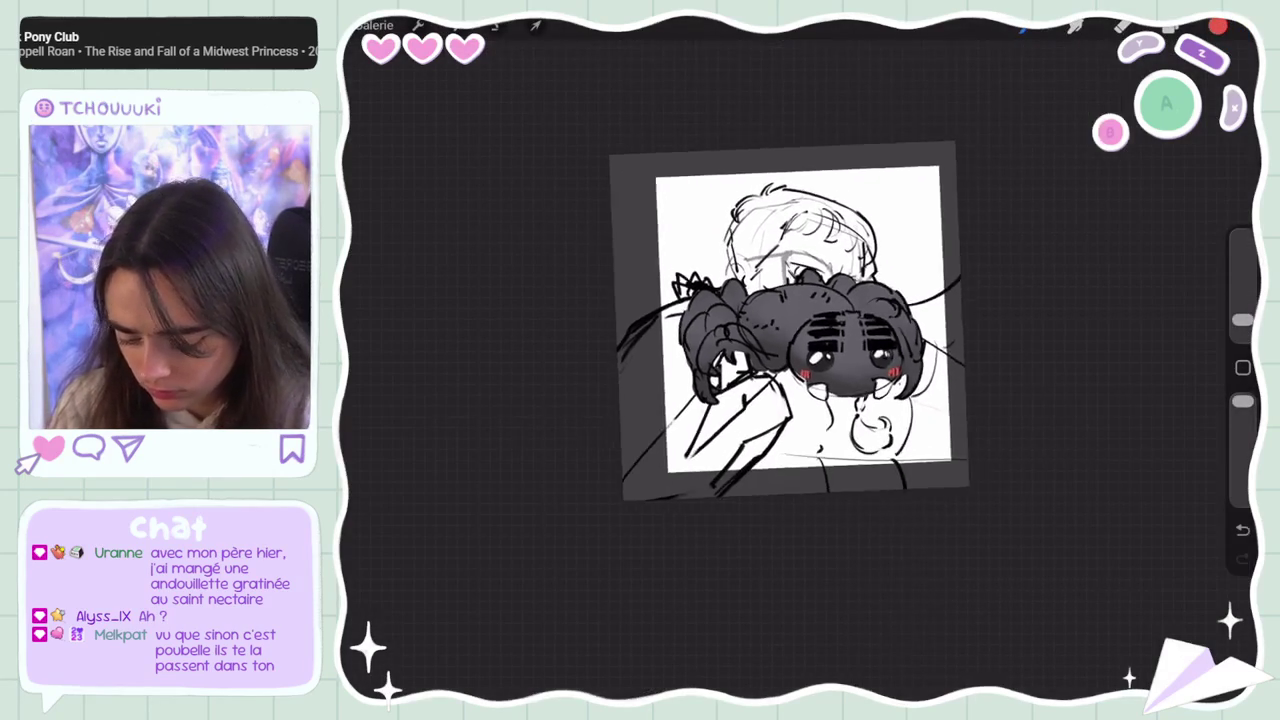
{"action": "left_click", "coordinate": [1172, 27]}
Hide the spider and enlarge the Nouveau groupe sketch to fill the square canvas
{"action": "left_click", "coordinate": [1188, 114]}
{"action": "left_click", "coordinate": [1164, 151]}
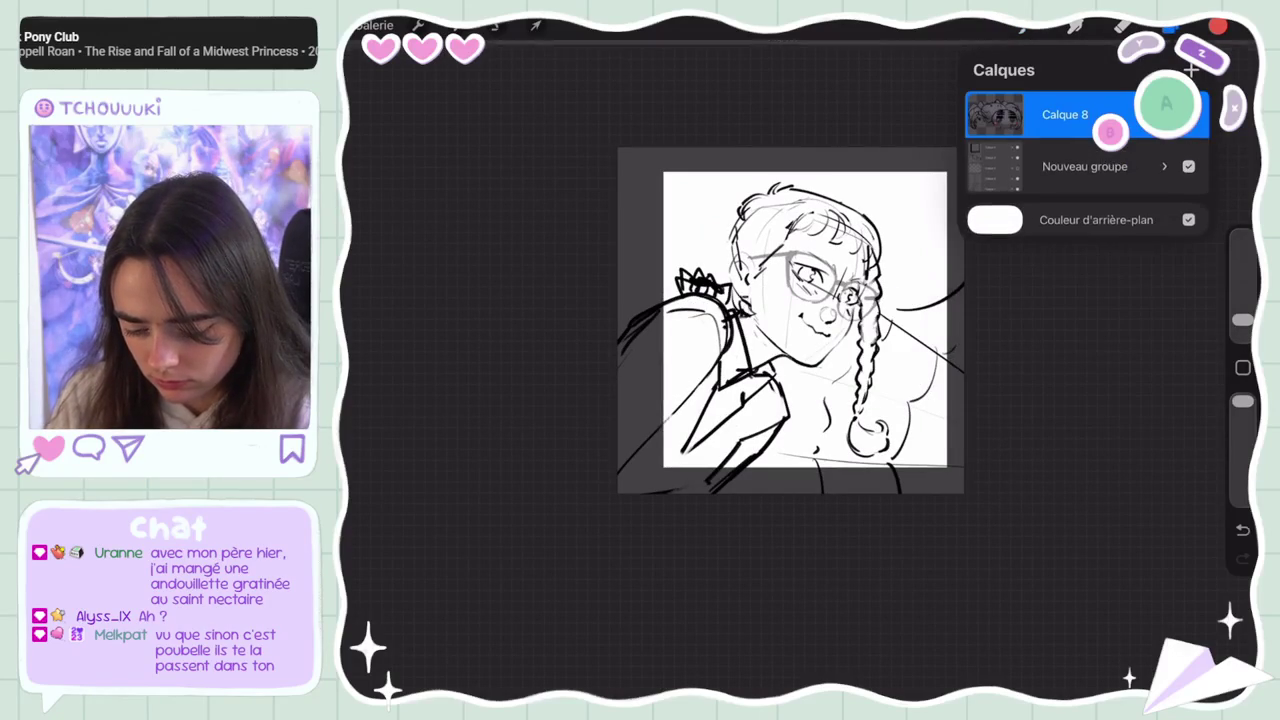
{"action": "left_click", "coordinate": [1085, 166]}
{"action": "left_click", "coordinate": [536, 25]}
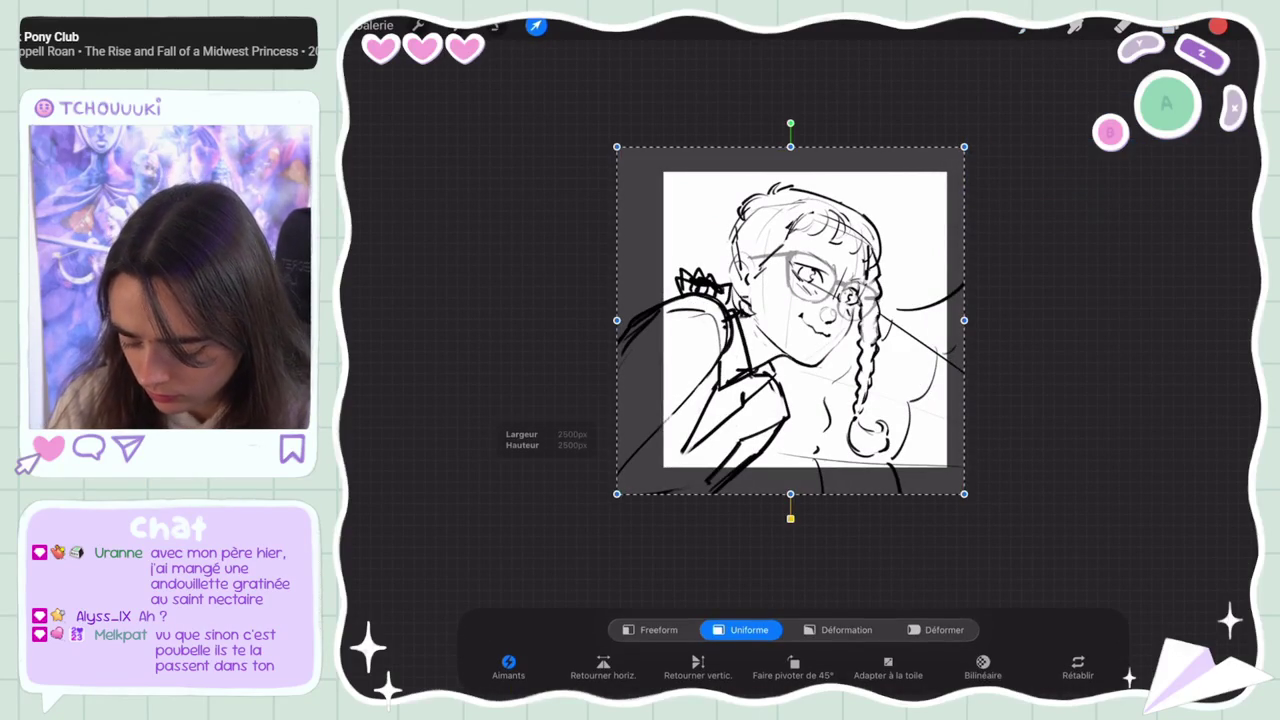
{"action": "mouse_move", "coordinate": [616, 493]}
{"action": "left_mouse_down"}
{"action": "mouse_move", "coordinate": [561, 537]}
{"action": "mouse_move", "coordinate": [569, 530]}
{"action": "left_mouse_up"}
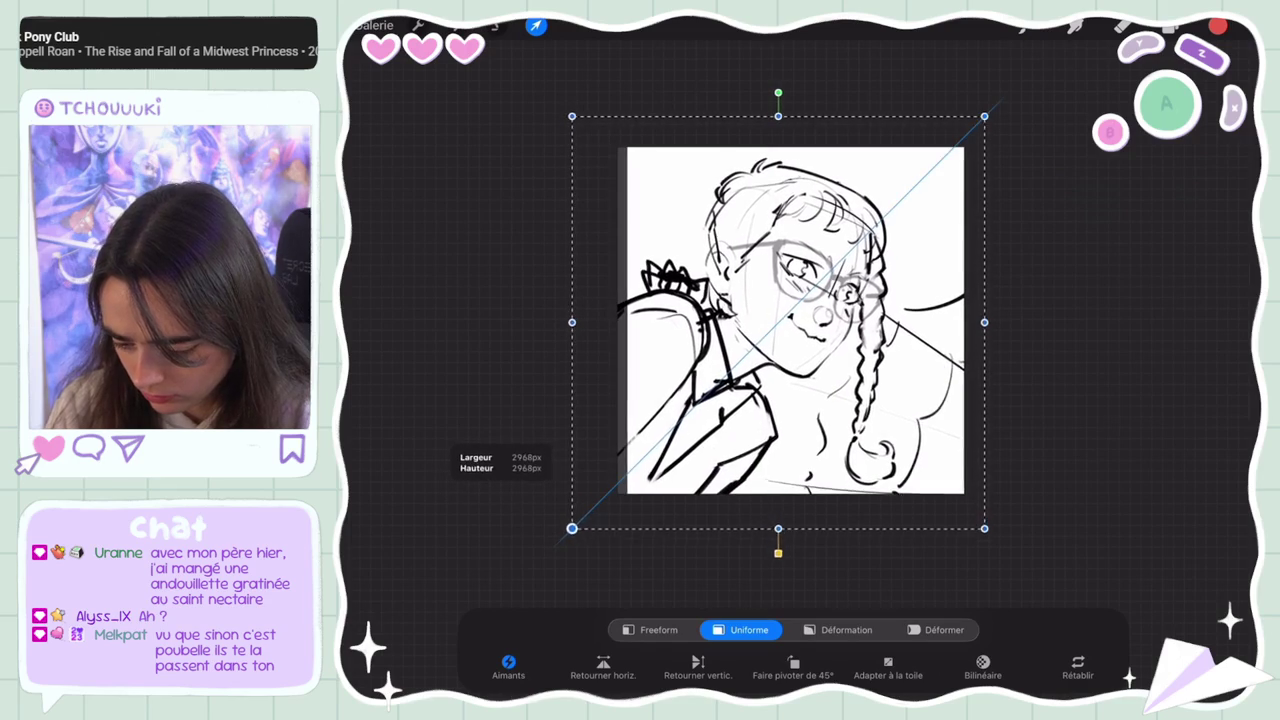
{"action": "left_click_drag", "start_coordinate": [790, 320], "coordinate": [791, 320]}
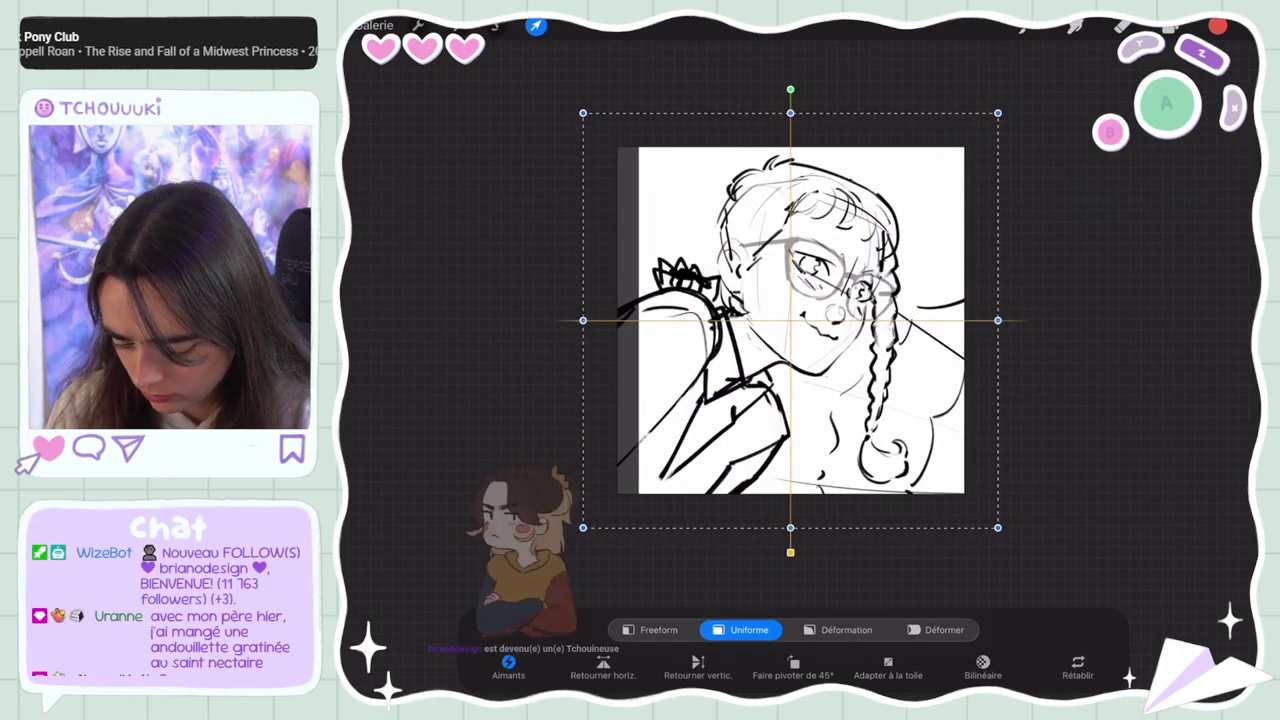
{"action": "left_click_drag", "start_coordinate": [790, 320], "coordinate": [789, 323]}
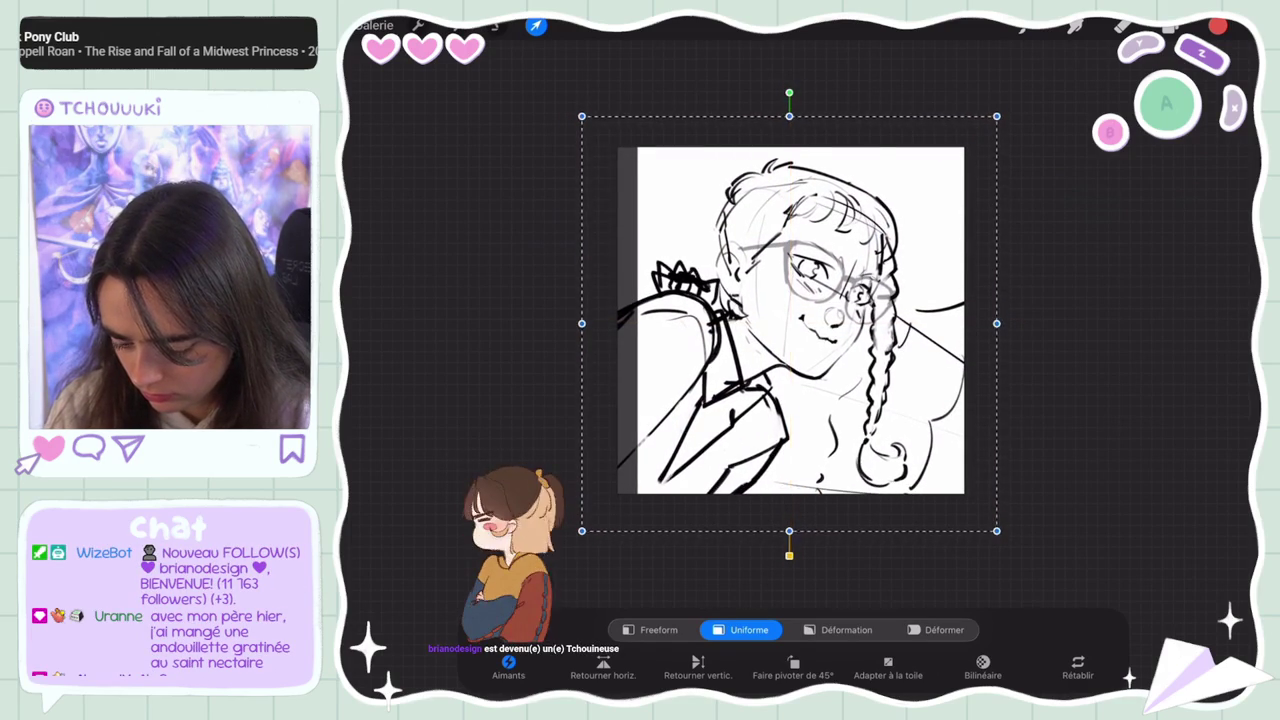
{"action": "left_click", "coordinate": [1170, 26]}
Delete the Calque 5 layer from the girl's sketch group
{"action": "left_click", "coordinate": [1065, 114]}
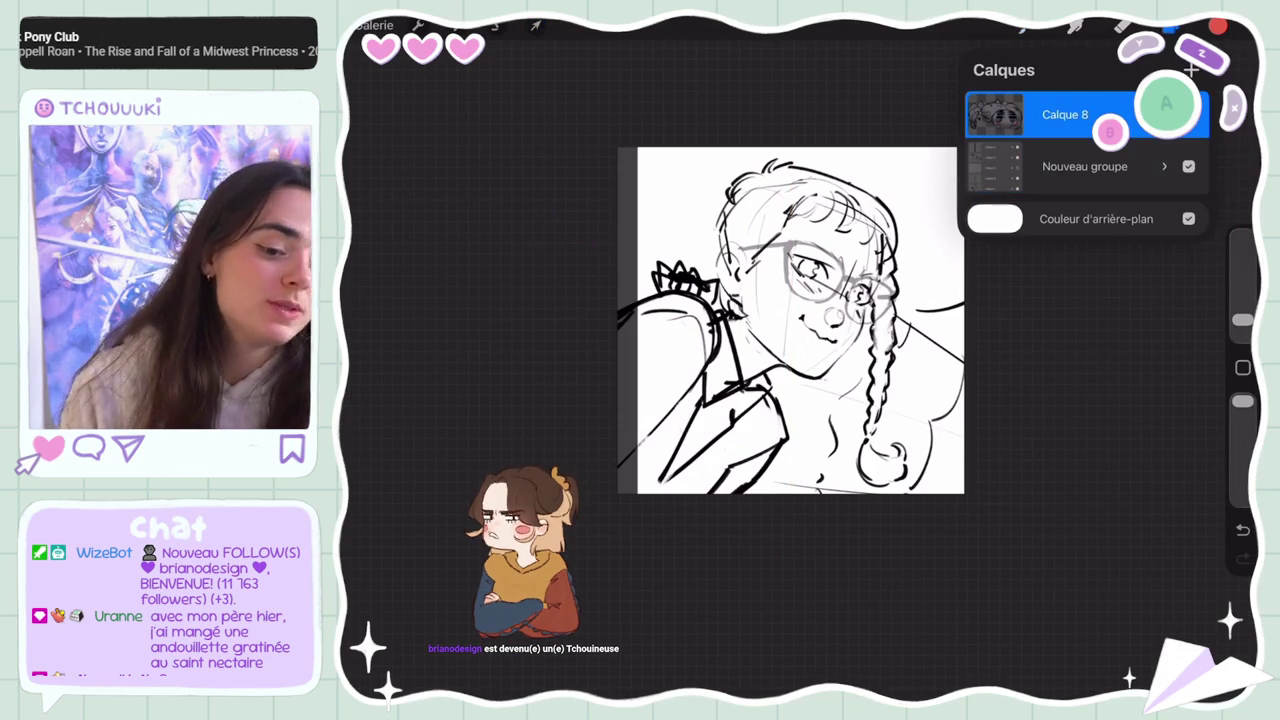
{"action": "left_click", "coordinate": [1164, 166]}
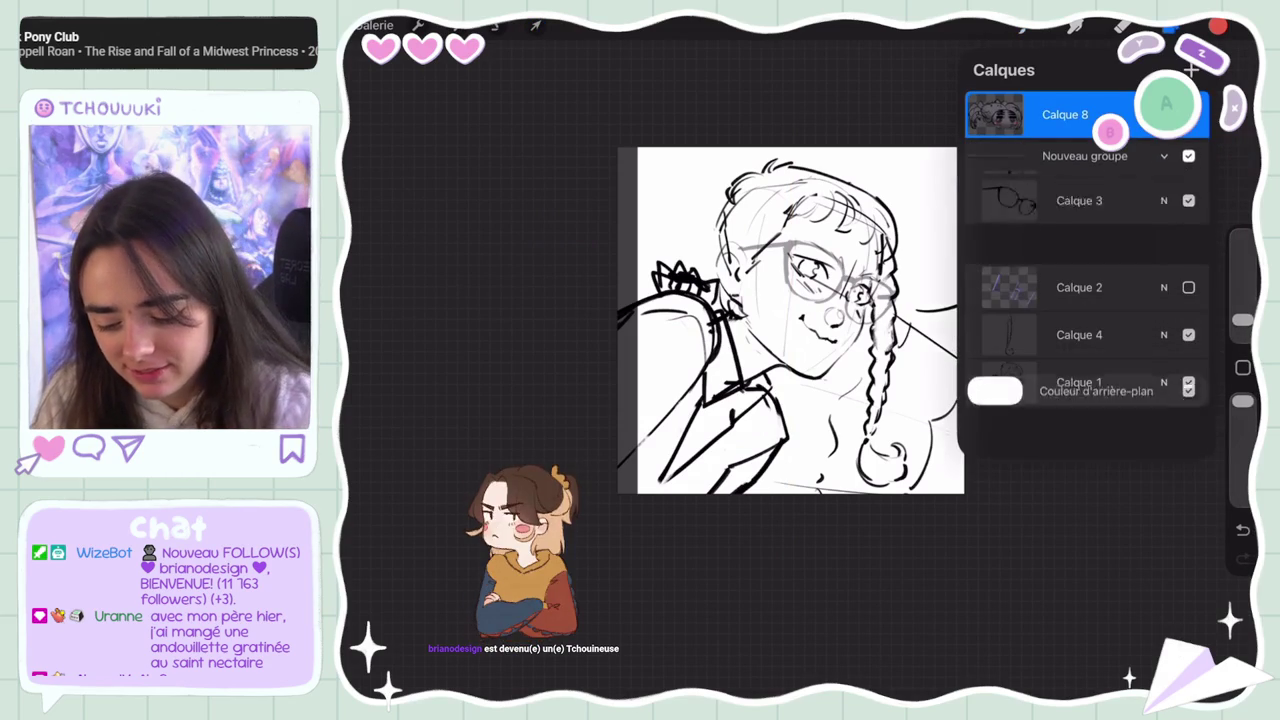
{"action": "left_click_drag", "start_coordinate": [1120, 192], "coordinate": [1000, 192]}
{"action": "left_click", "coordinate": [1180, 194]}
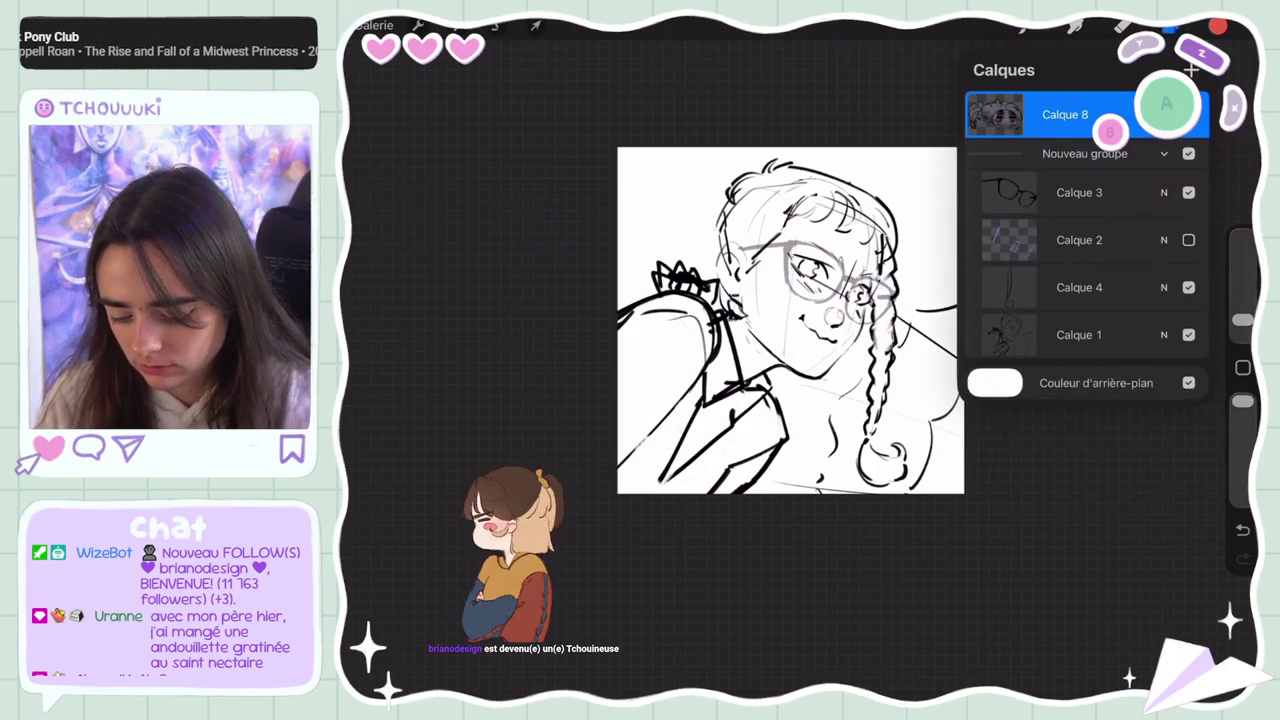
Zoom out to view the whole square girl sketch with the layers list closed
{"action": "scroll", "coordinate": [790, 320], "scroll_direction": "down", "scroll_amount": 5}
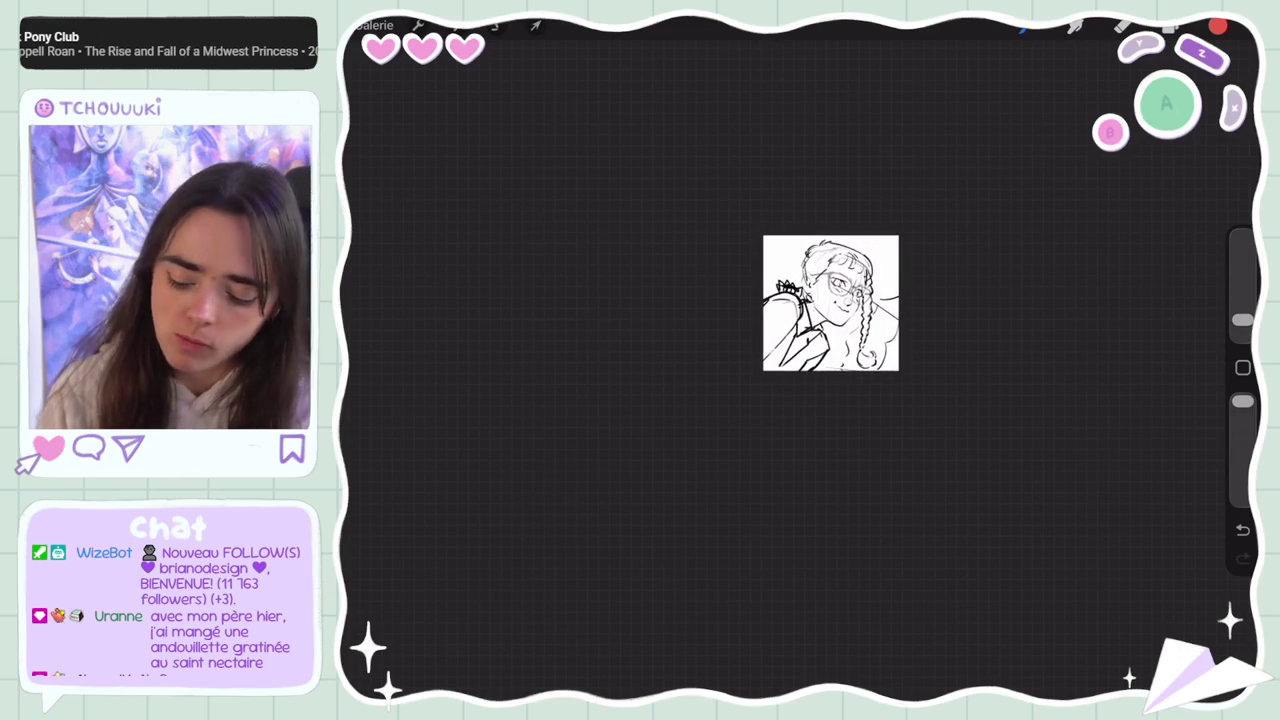
{"action": "scroll", "coordinate": [822, 336], "scroll_direction": "up", "scroll_amount": 1}
{"action": "scroll", "coordinate": [824, 320], "scroll_direction": "up", "scroll_amount": 2}
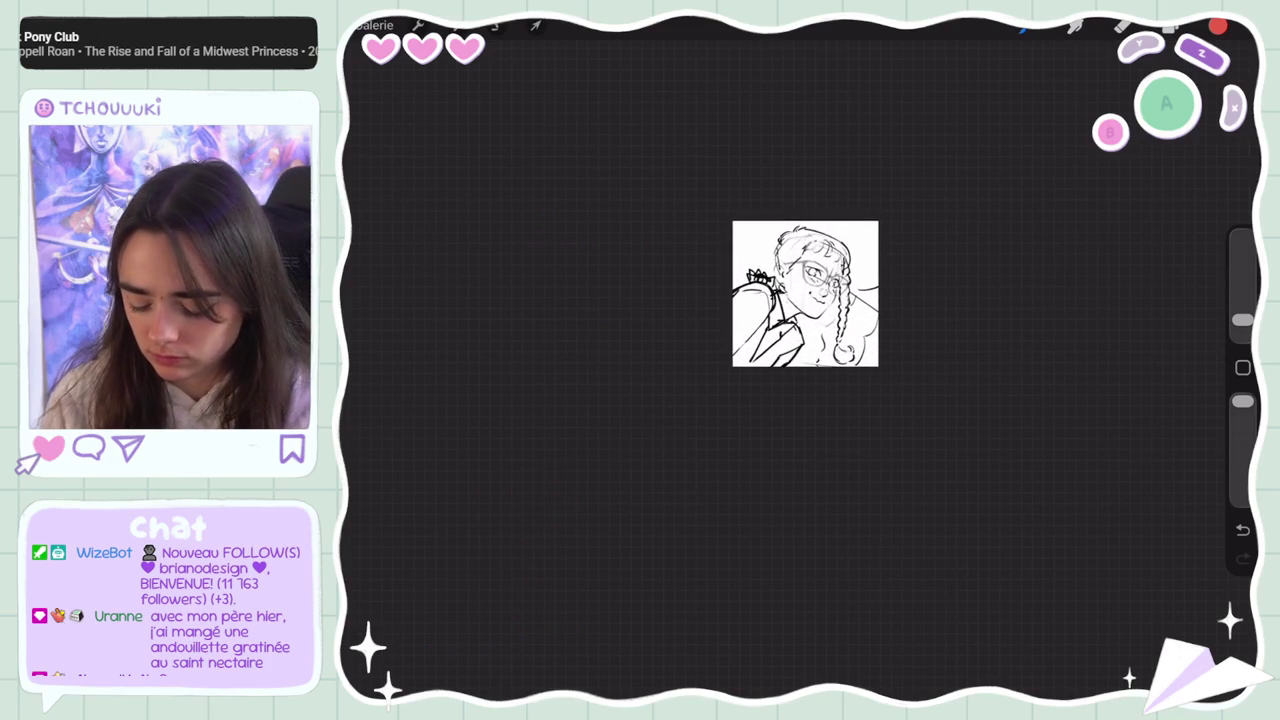
{"action": "scroll", "coordinate": [827, 304], "scroll_direction": "up", "scroll_amount": 2}
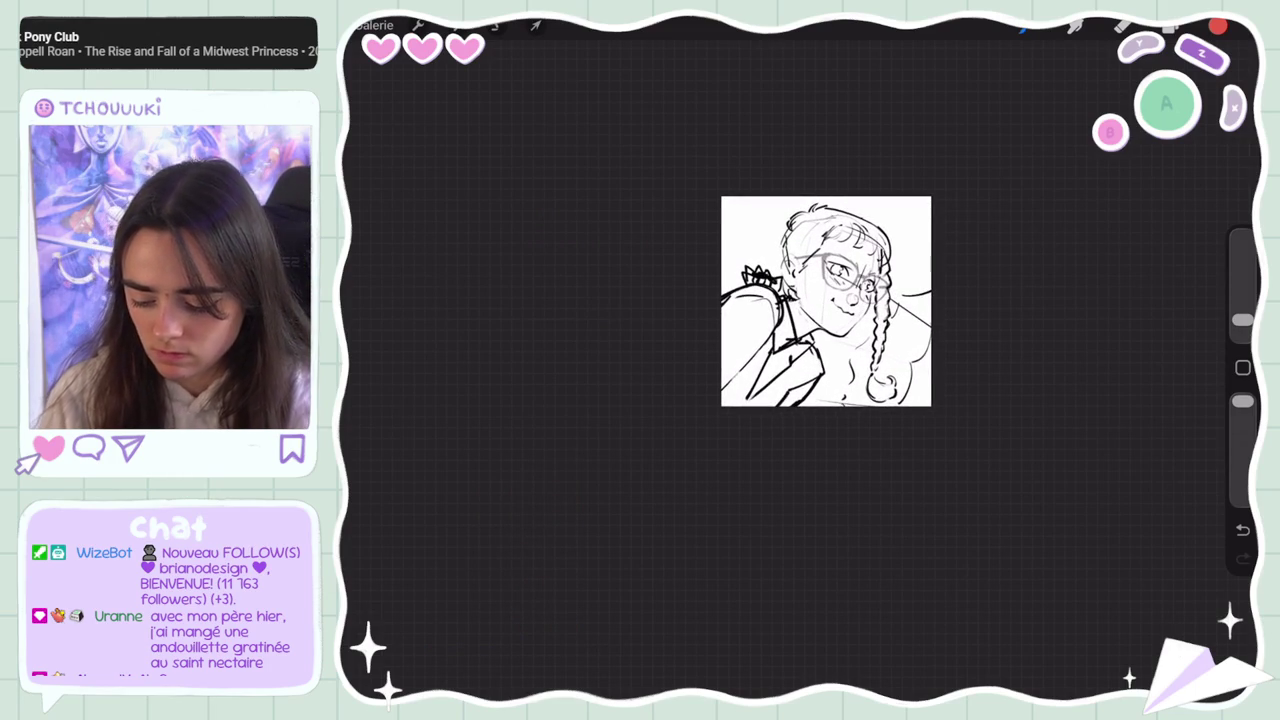